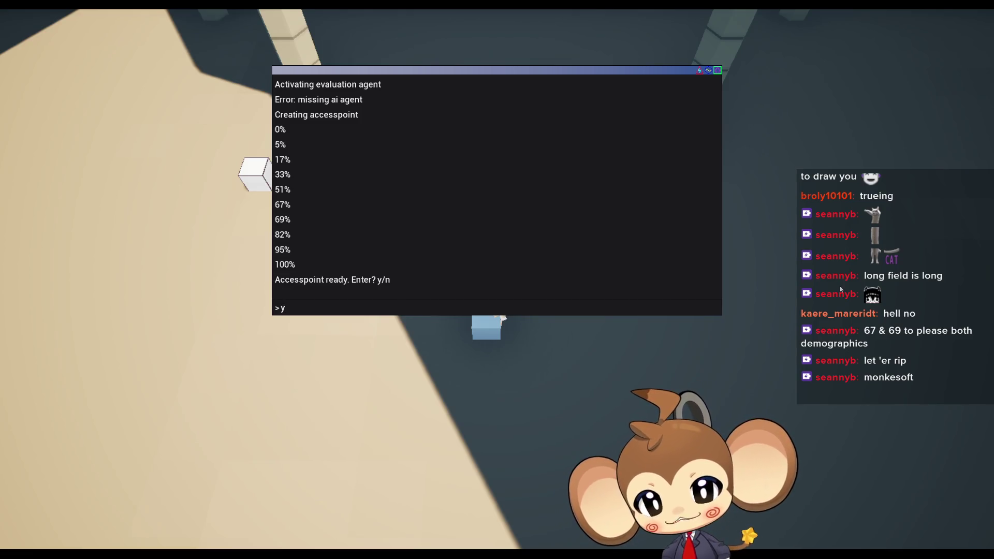
# Submit 'y' at the access-point prompt and walk the character left and right until the Monkey Software terminal appears
pyautogui.press('Return')
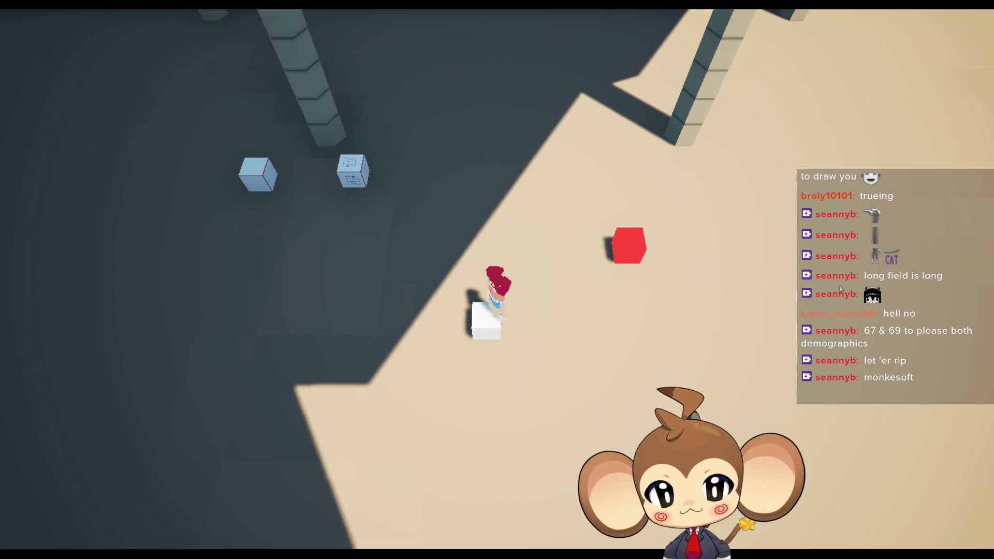
pyautogui.press('a')
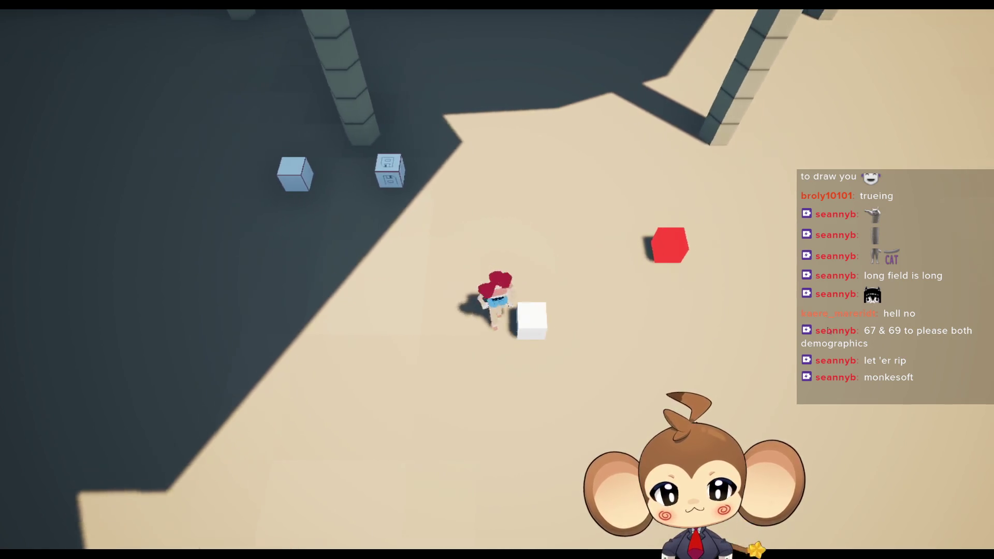
pyautogui.press('d')
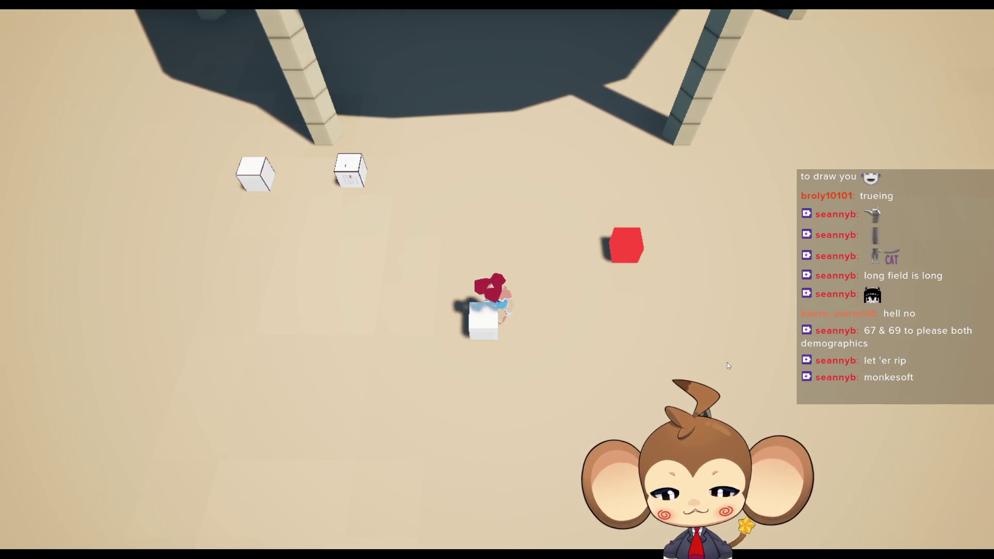
pyautogui.press('a')
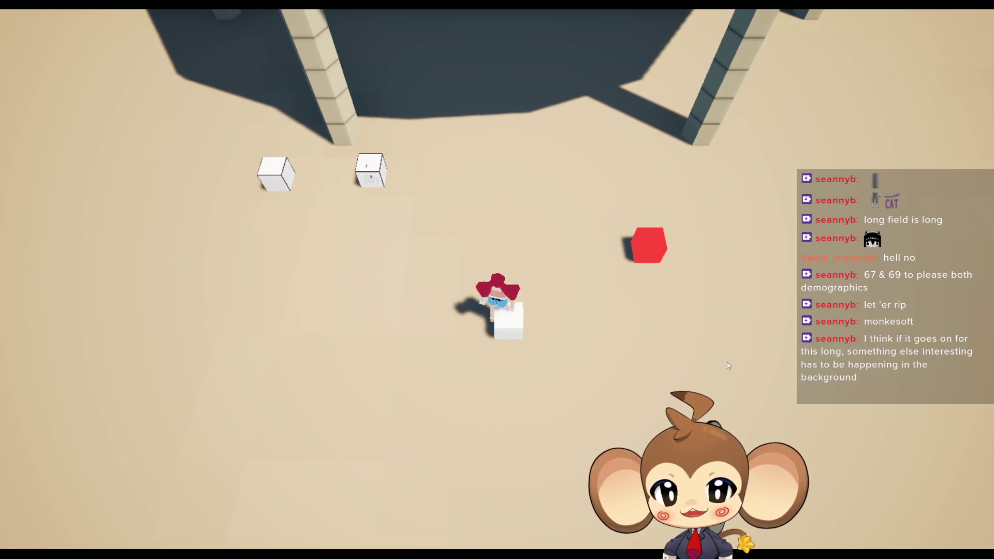
pyautogui.press('d')
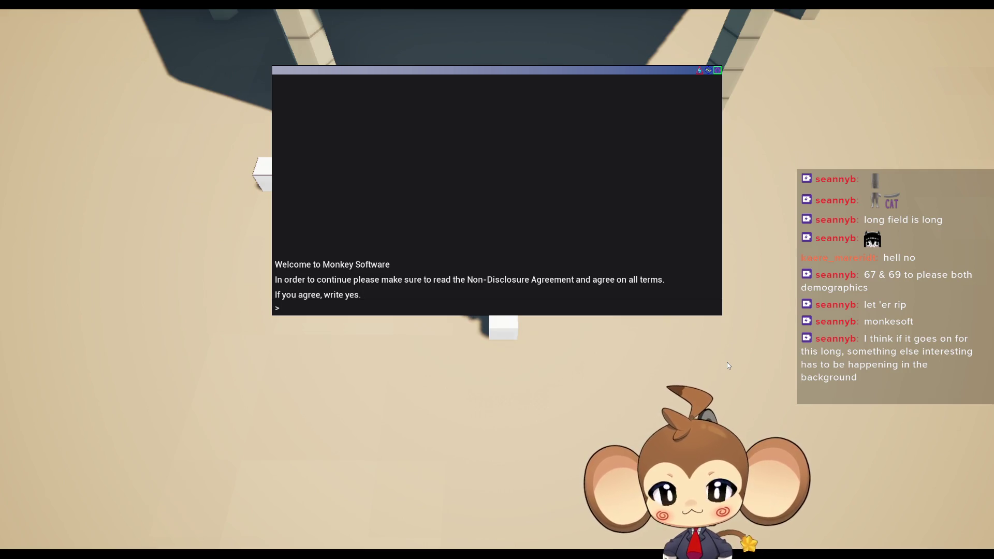
# Answer 'yes' to the NDA and 'y' to Create world, then leave fullscreen with F11
pyautogui.write('yes')
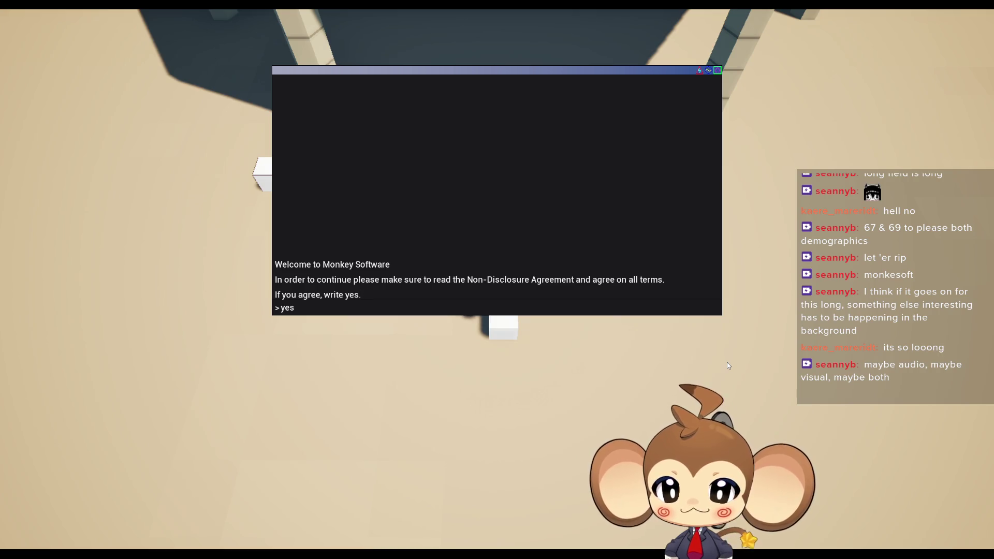
pyautogui.press('Return')
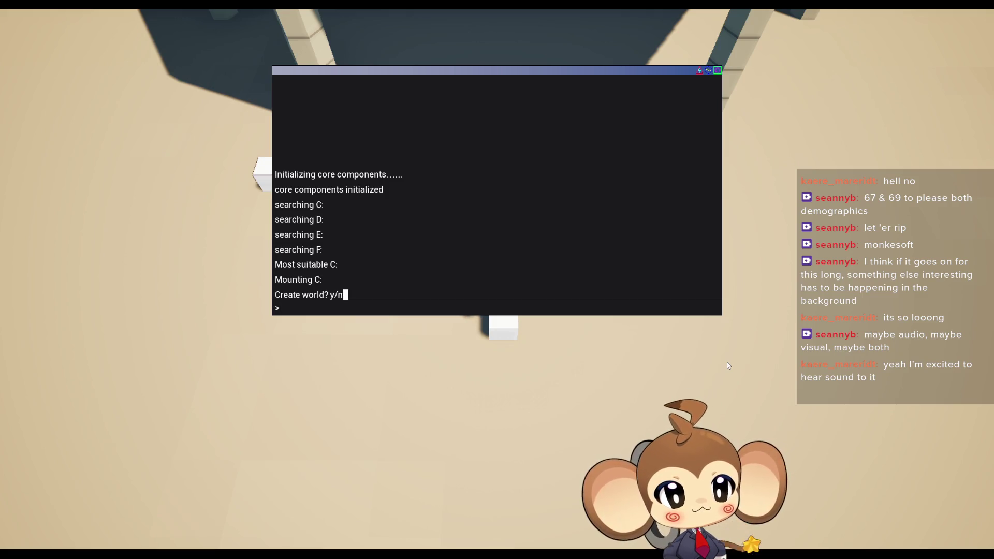
pyautogui.write('y')
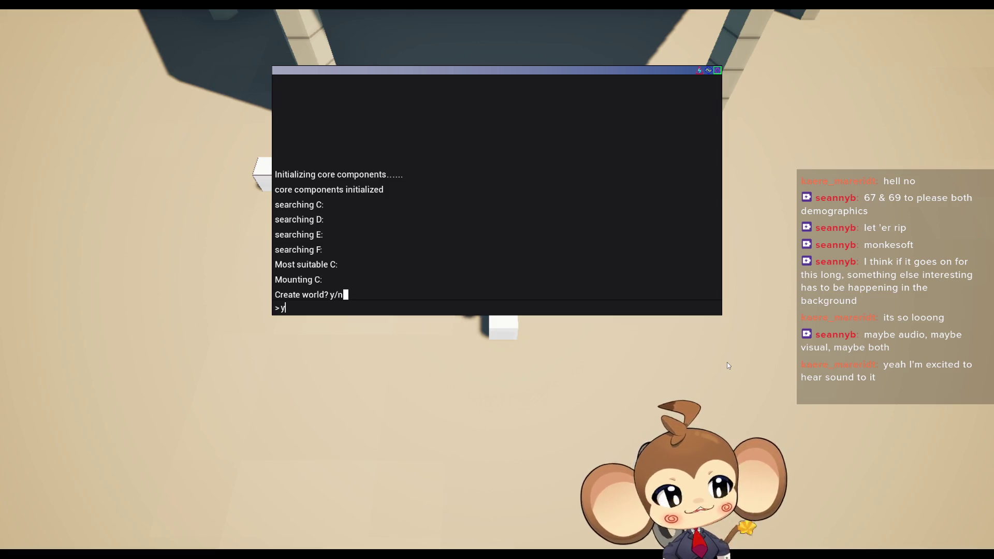
pyautogui.press('Return')
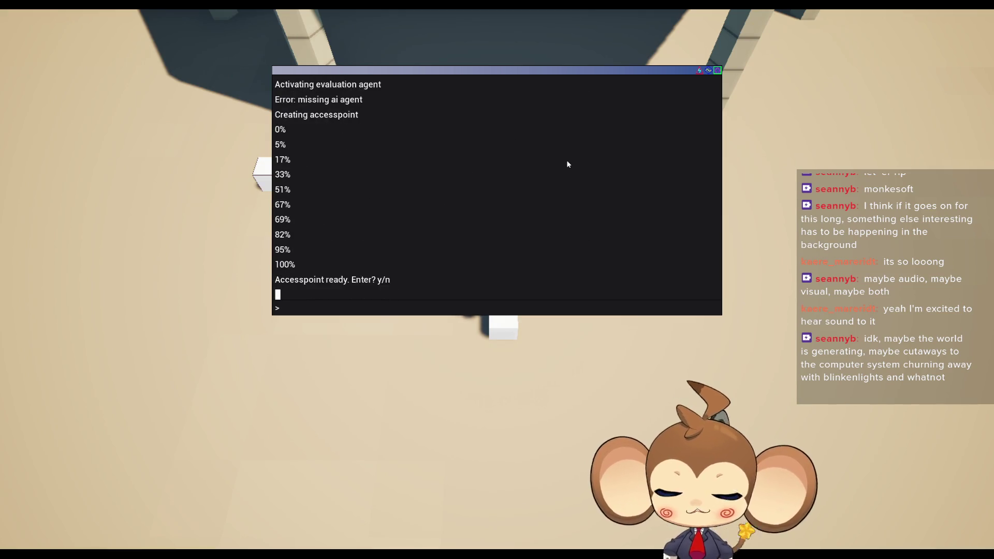
pyautogui.press('F11')
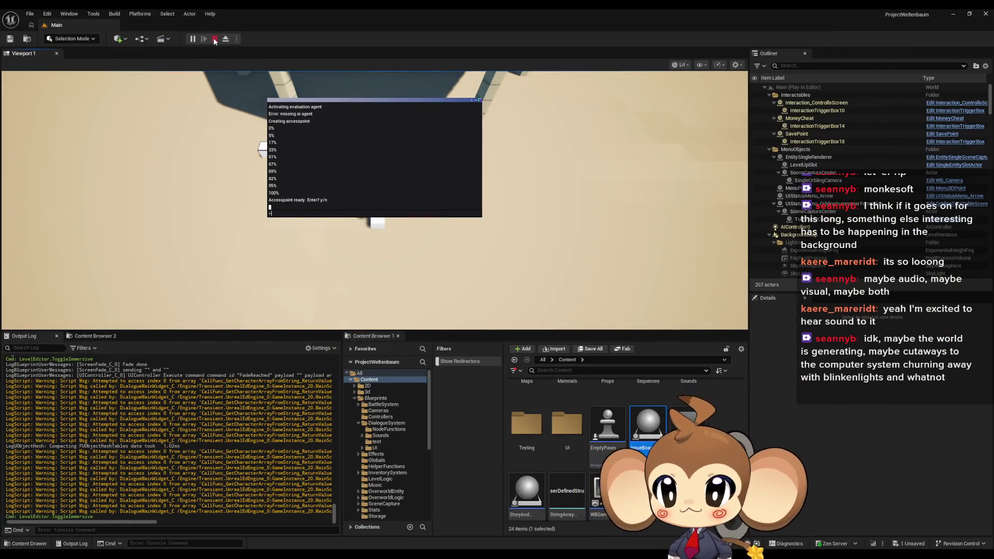
# Stop the play session and bring the DD_FirstConsoleText dialogue editor forward
pyautogui.click(215, 40)
pyautogui.moveTo(398, 552)
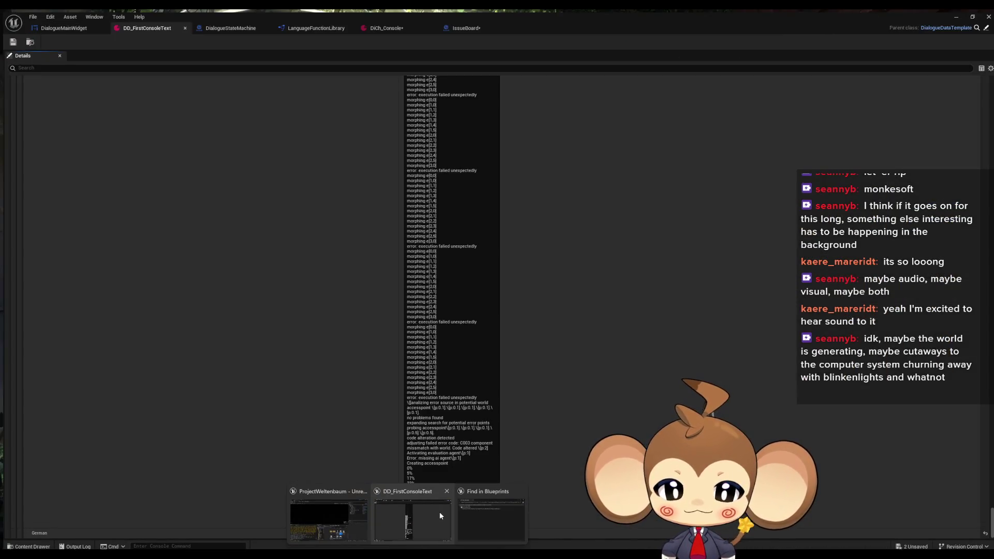
pyautogui.click(439, 512)
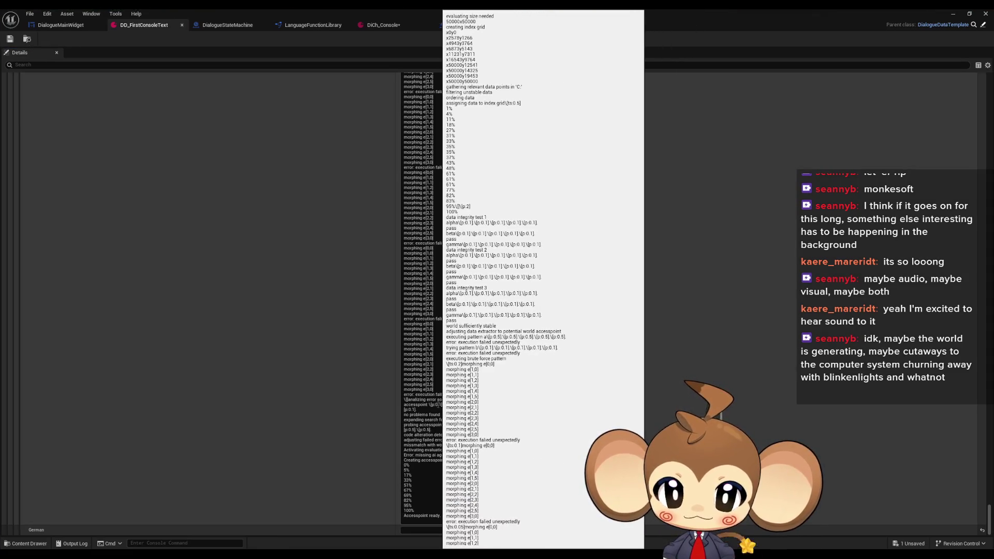
# Change the first two accesspoint-line pauses from [p:0.1] to [p:0.5]
pyautogui.press('BackSpace')
pyautogui.write('5].\\[p:0.')
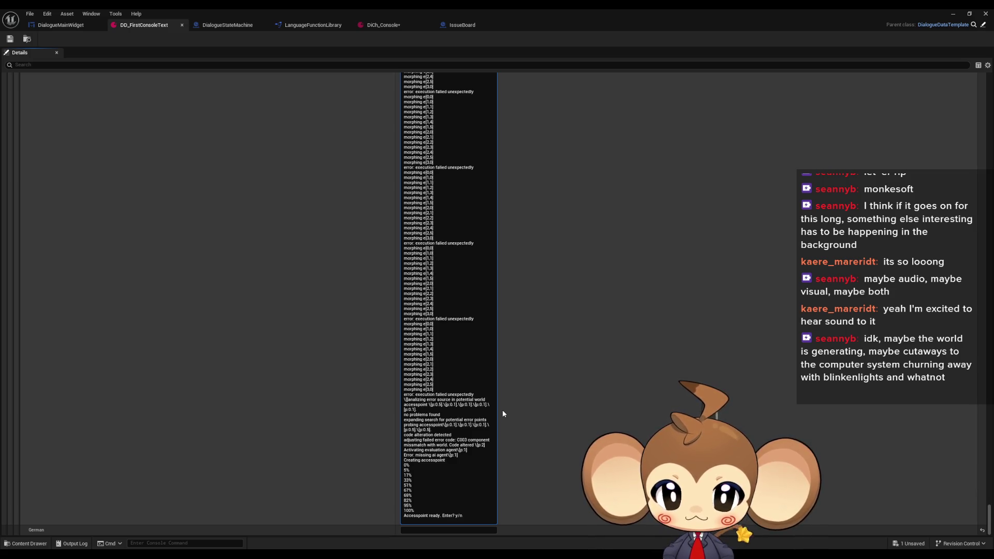
pyautogui.press('Delete')
pyautogui.write('5')
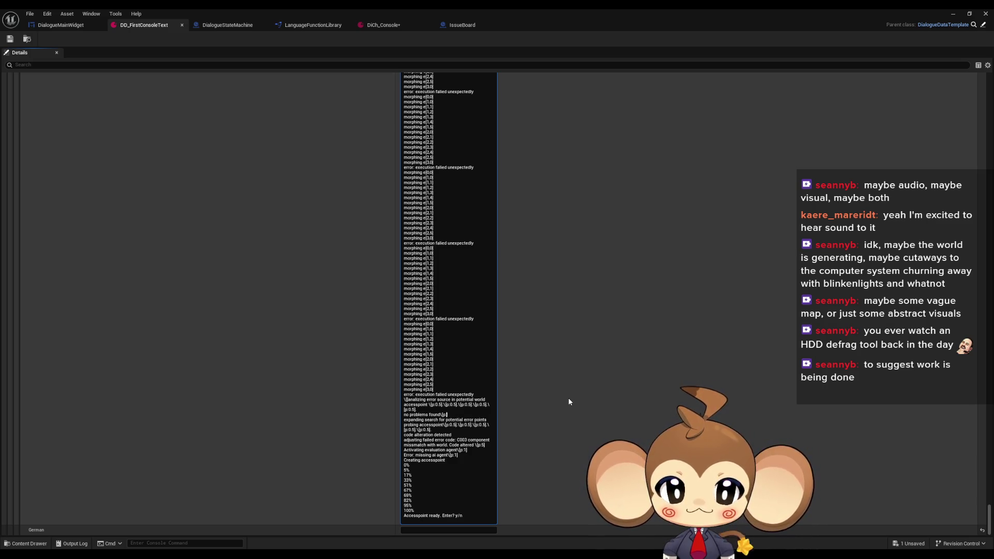
# Set the 'no problems found' pause to [p:0.1], add [p:5] after 'expanding search', and minimize the editor
pyautogui.write('.1')
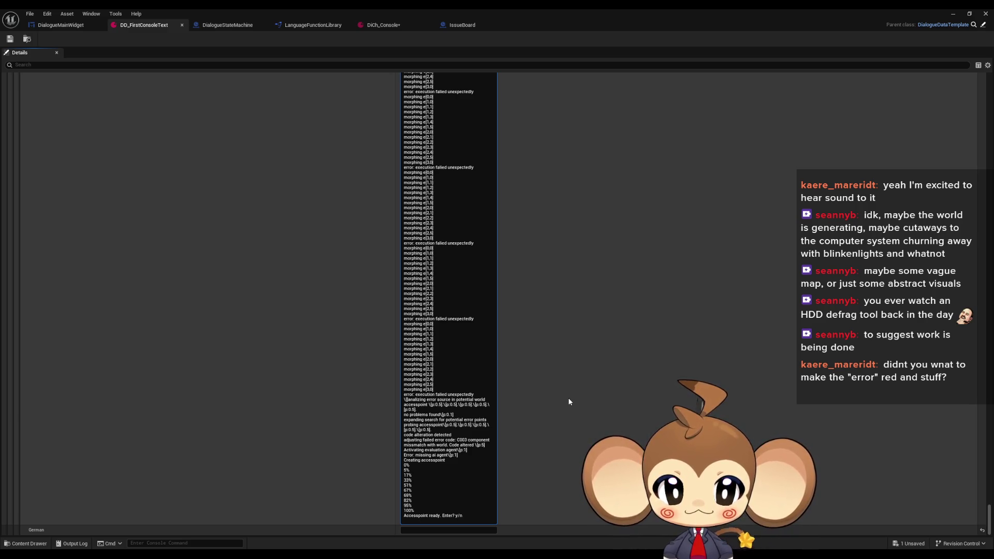
pyautogui.write('\\[p:5]')
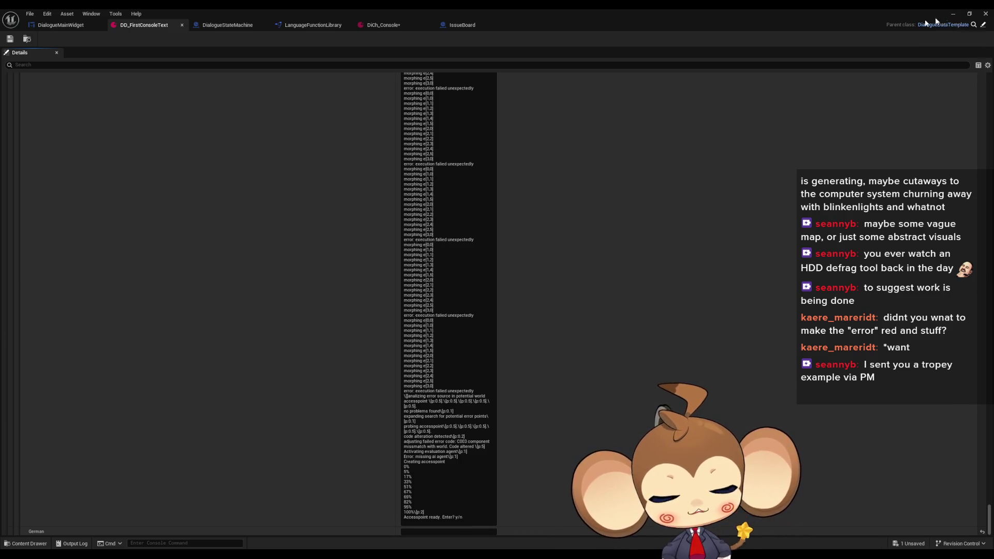
pyautogui.click(954, 14)
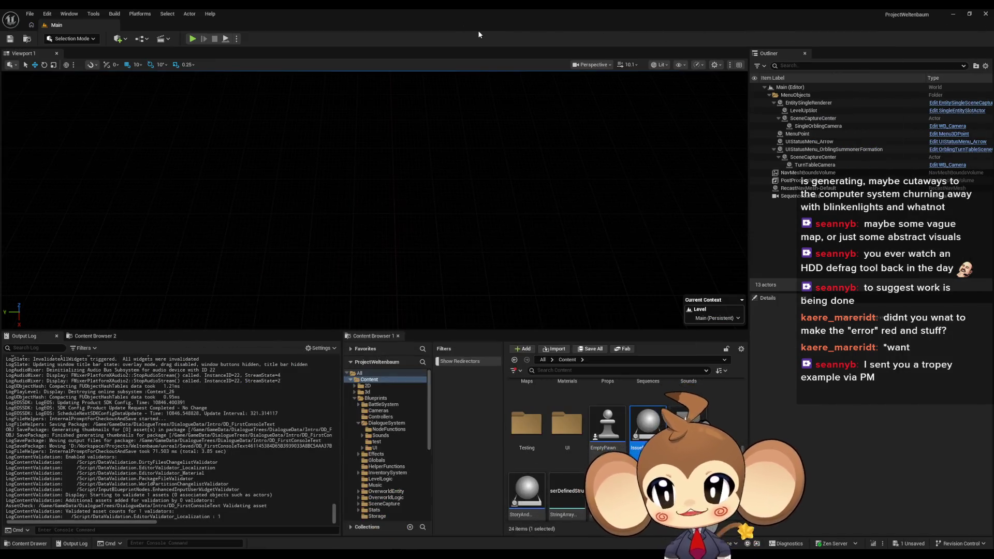
# Start a test play of the level and switch to the browser playing the Metal Gear 2 video
pyautogui.click(192, 40)
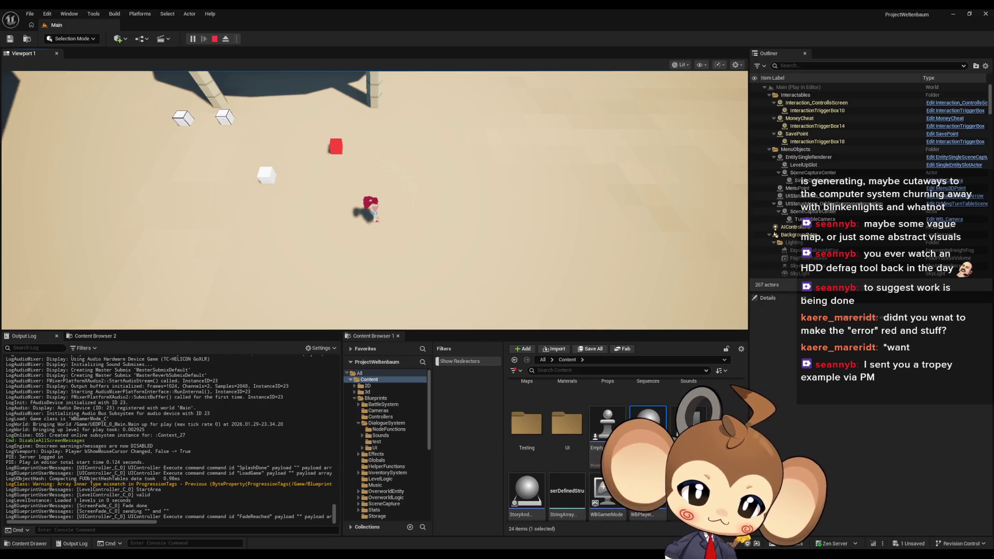
pyautogui.hotkey('alt', 'Tab')
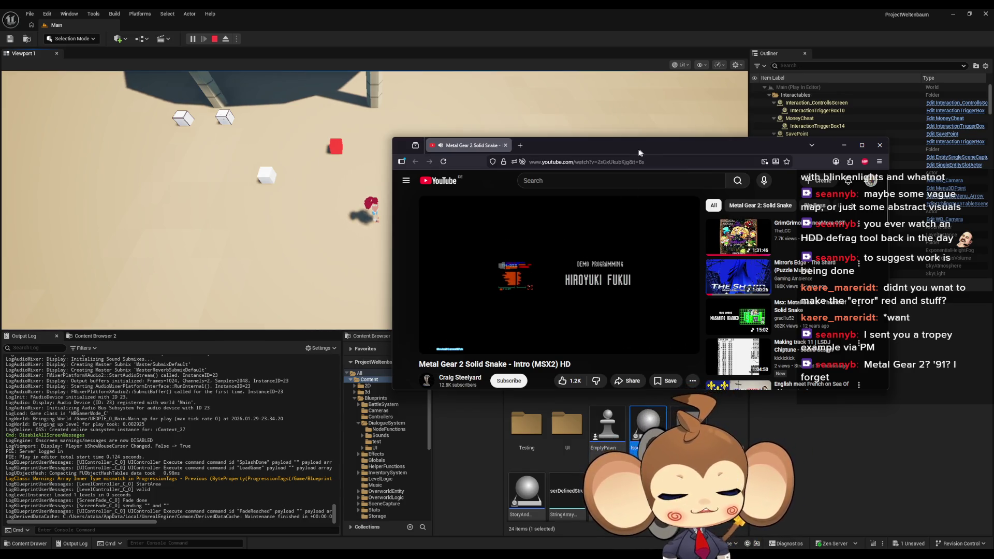
# Maximize the browser, search YouTube for 'operation logic bomb', and play the SNES playthrough
pyautogui.moveTo(640, 153); pyautogui.dragTo(573, 170)
pyautogui.doubleClick(574, 170)
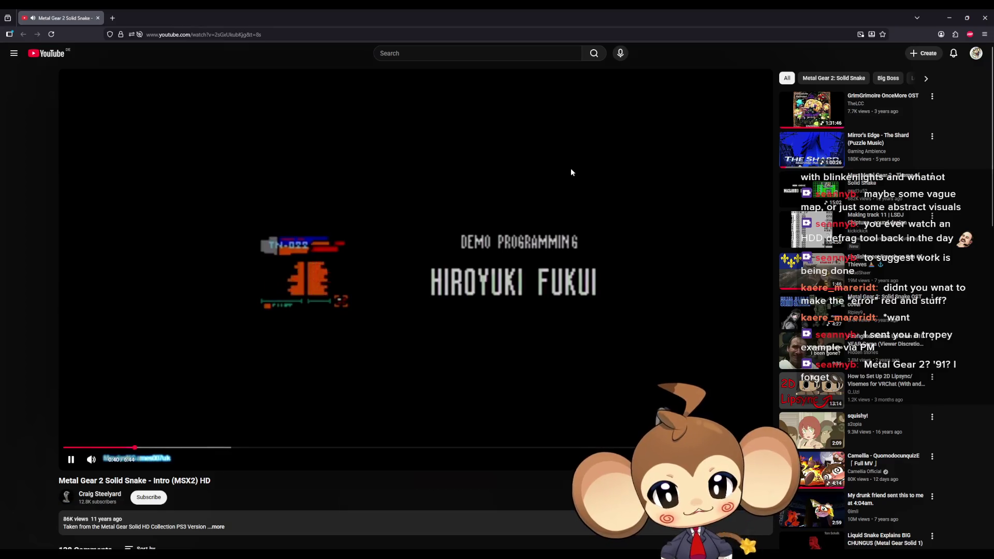
pyautogui.click(440, 53)
pyautogui.write('op')
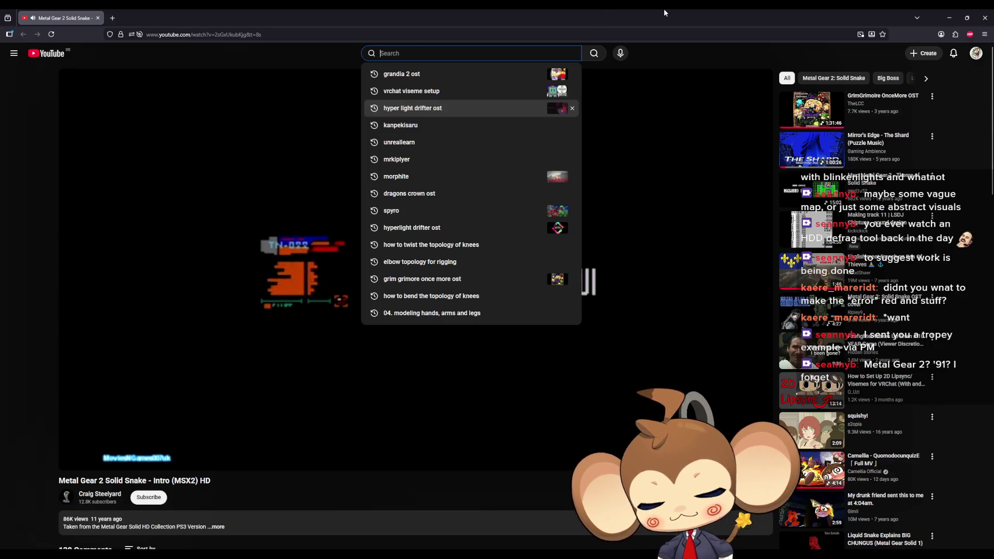
pyautogui.write('eration')
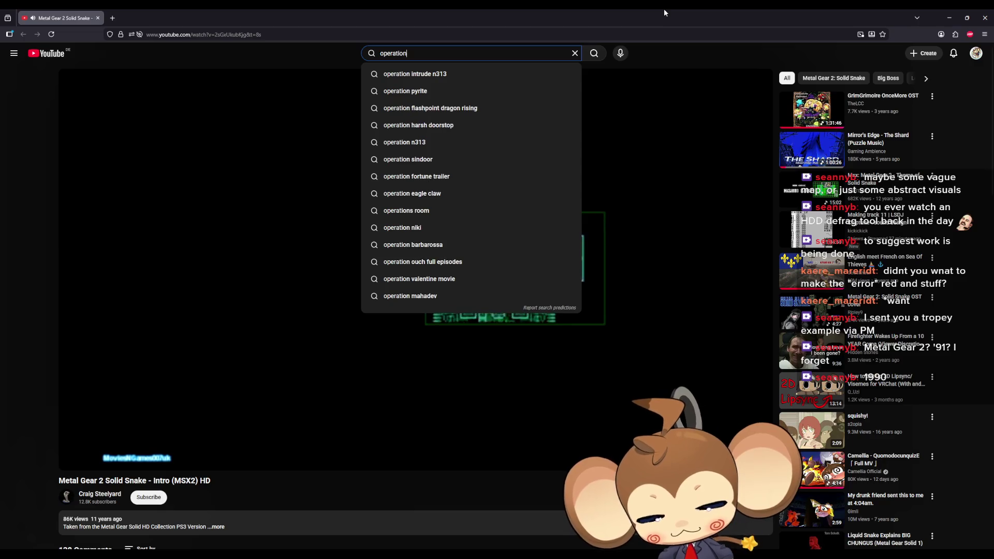
pyautogui.write(' logic bomb')
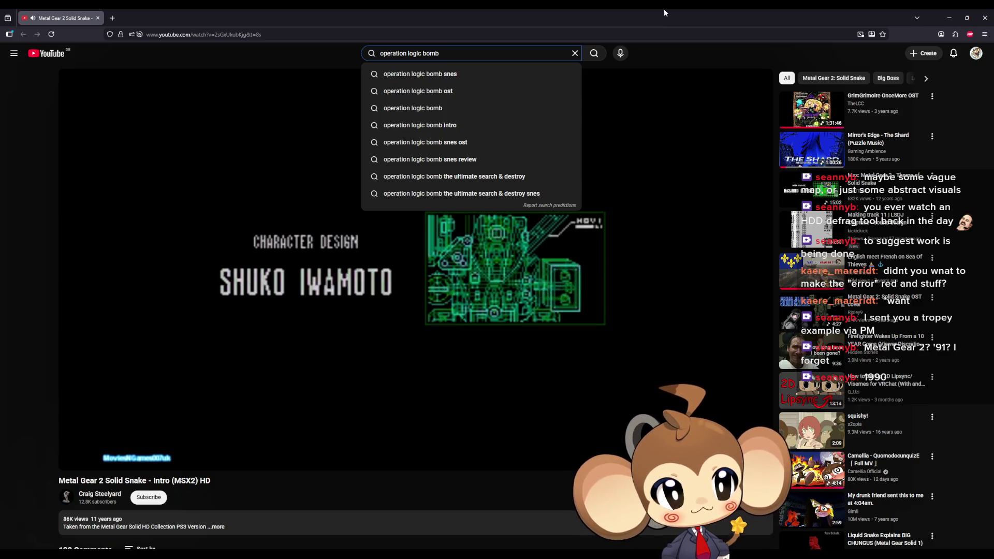
pyautogui.press('Return')
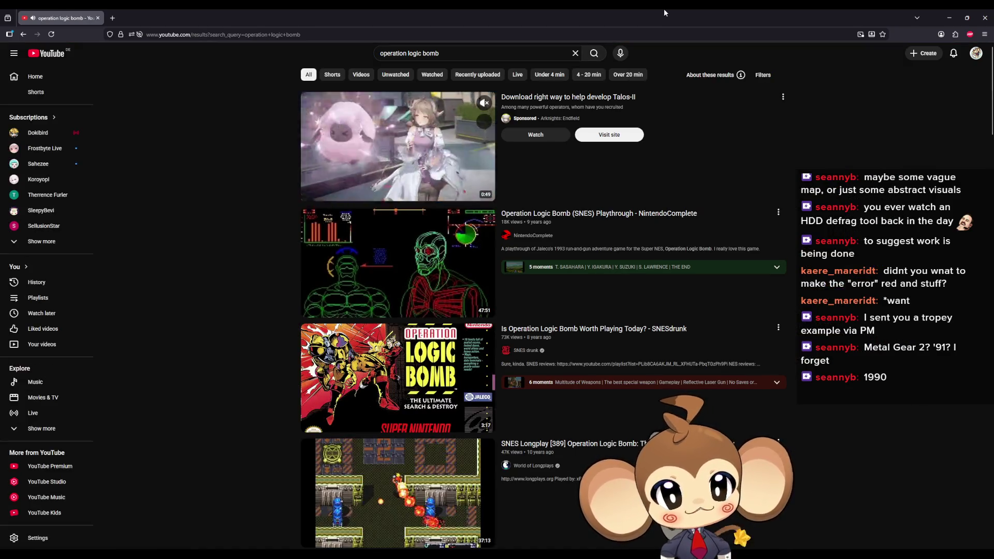
pyautogui.click(396, 239)
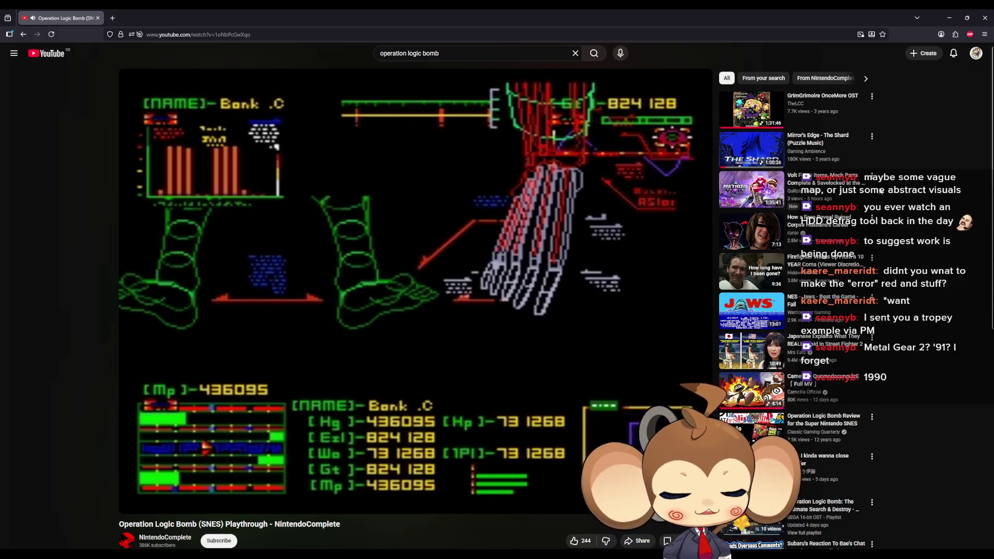
pyautogui.moveTo(875, 193)
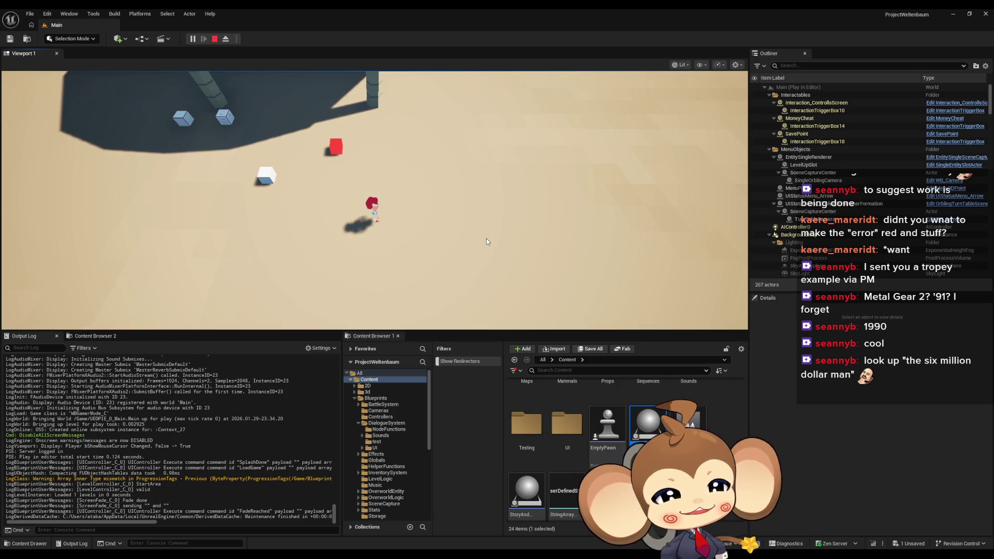
# Walk the character to the terminal and press E to reopen the Monkey Software NDA console
pyautogui.press('a')
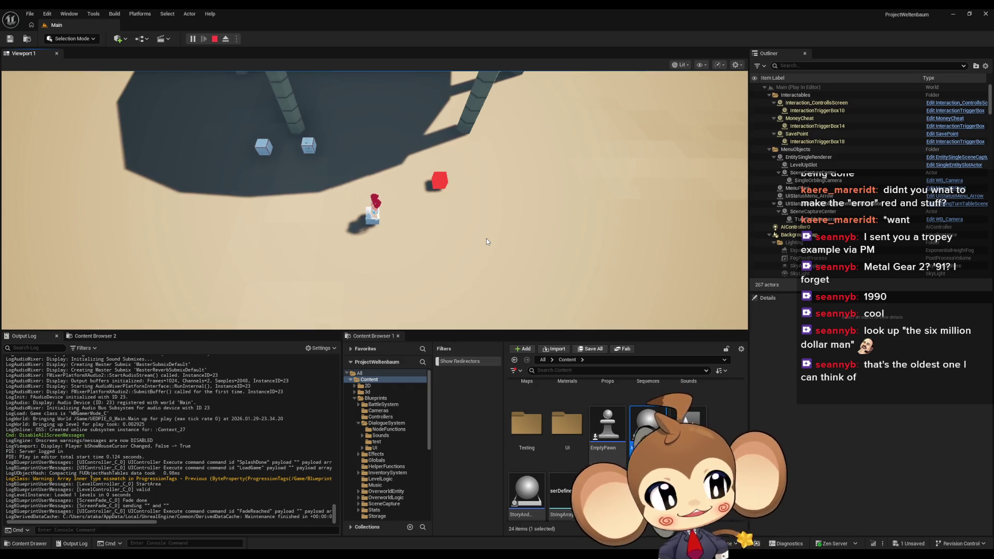
pyautogui.press('e')
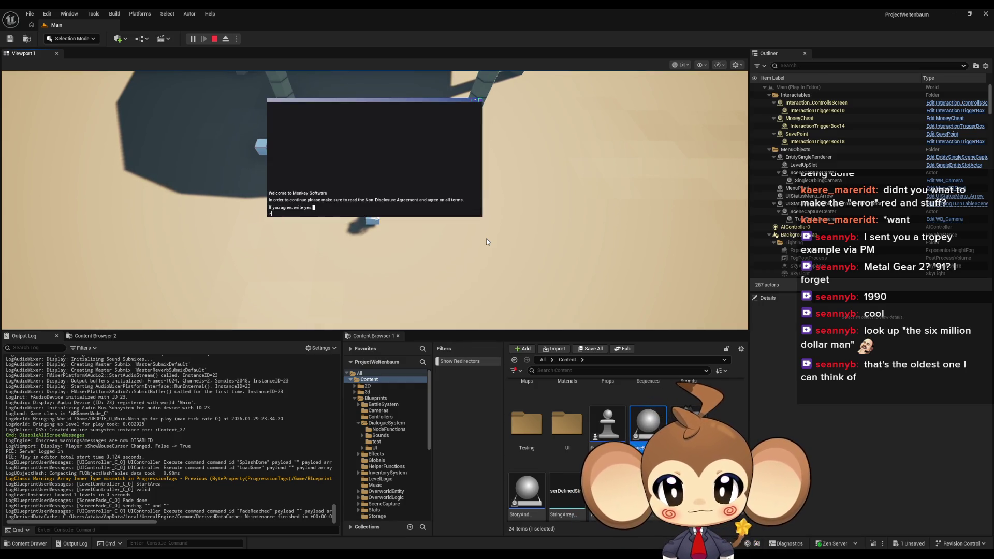
# Go fullscreen, accept the NDA, and answer y to 'Create world? y/n'
pyautogui.press('F11')
pyautogui.write('yes')
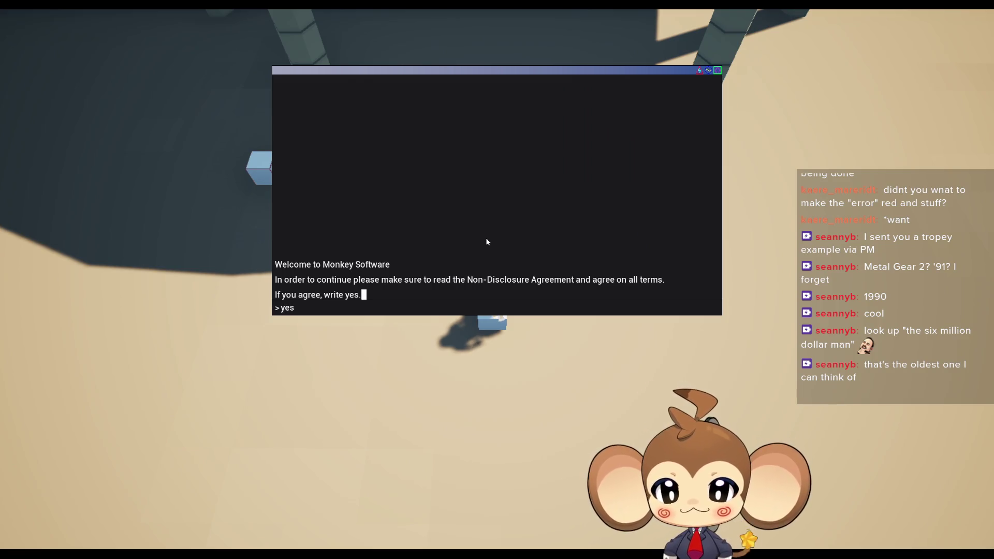
pyautogui.press('Return')
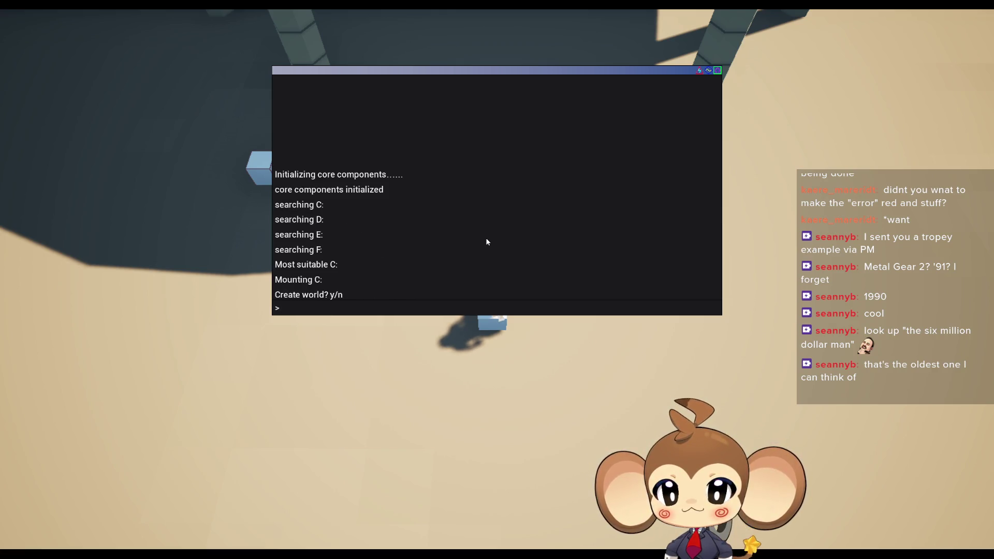
pyautogui.write('y')
pyautogui.press('Return')
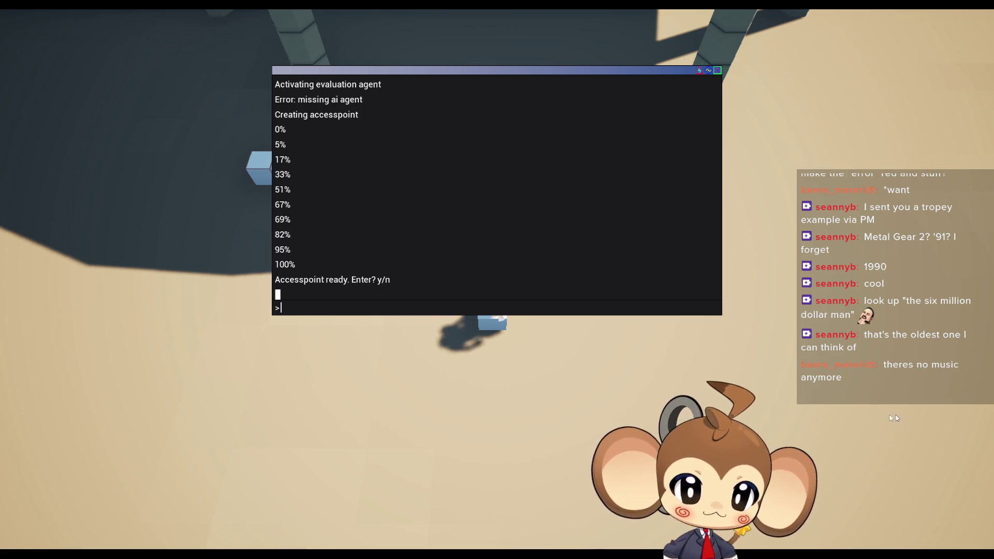
# Answer y at the 'Accesspoint ready. Enter? y/n' prompt
pyautogui.click(624, 310)
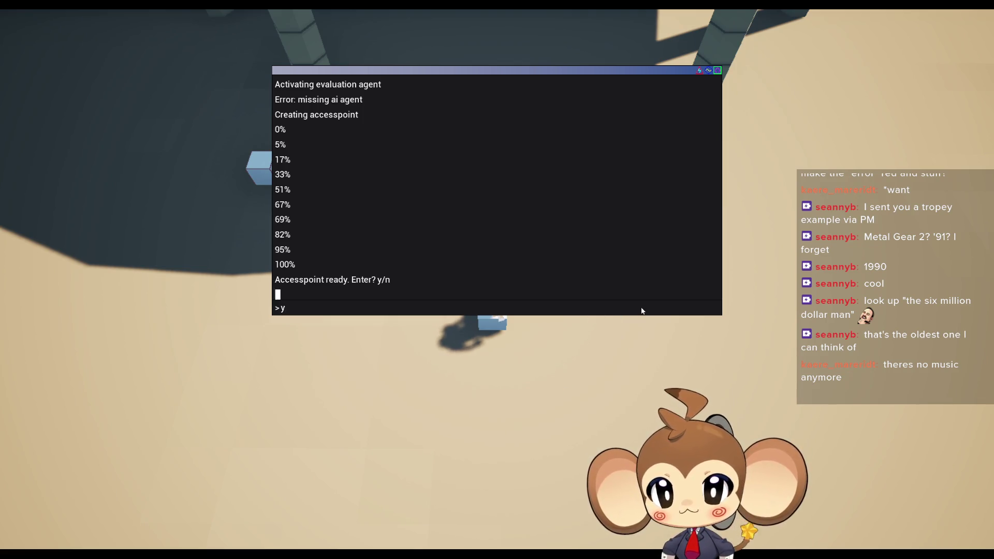
pyautogui.write('y')
pyautogui.press('Return')
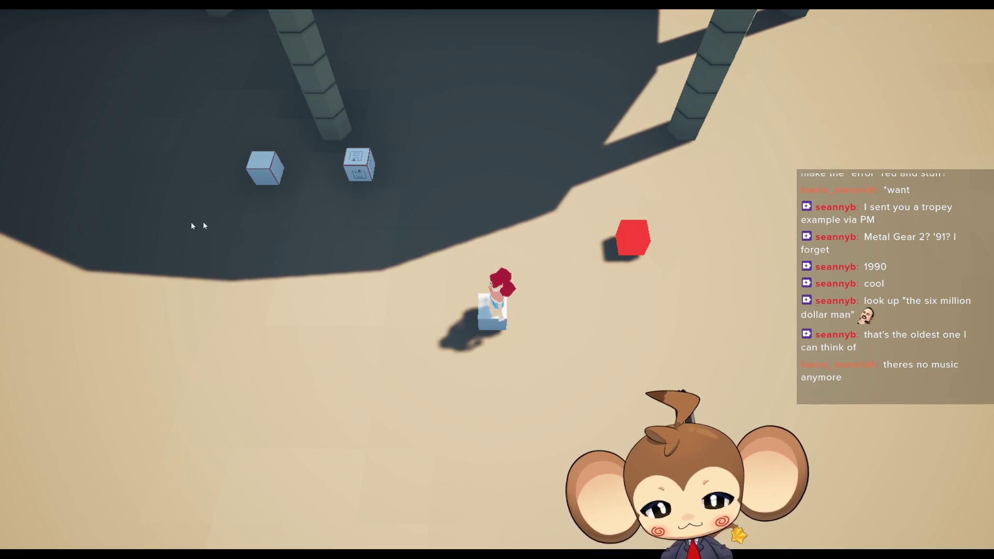
# End the play session and review the DD_FirstConsoleText script in a floating editor window
pyautogui.press('Escape')
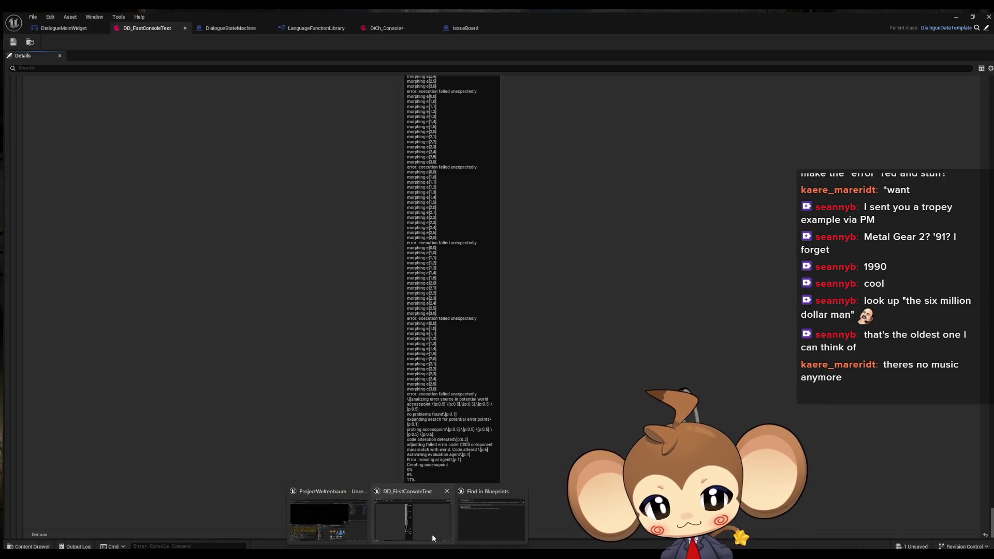
pyautogui.click(432, 533)
pyautogui.click(417, 405)
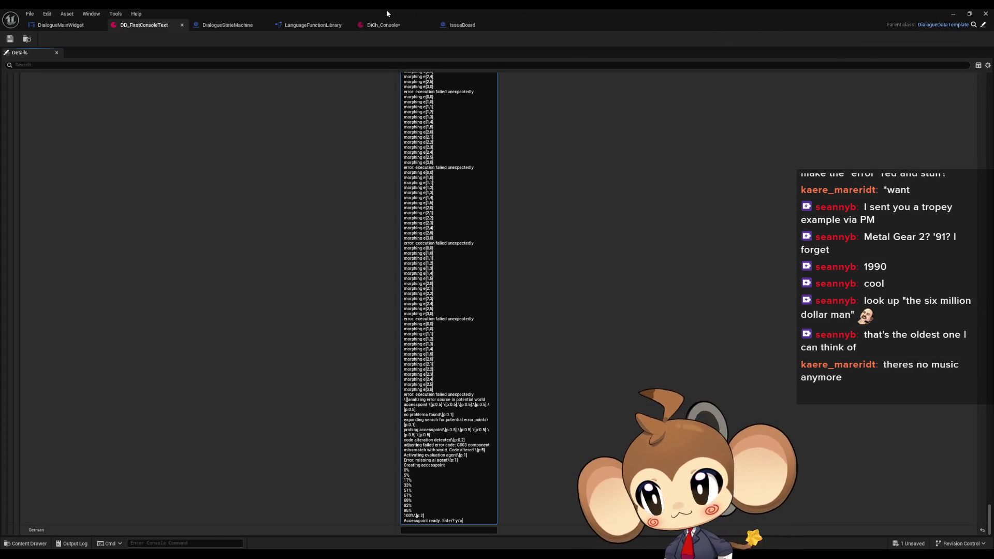
pyautogui.doubleClick(520, 8)
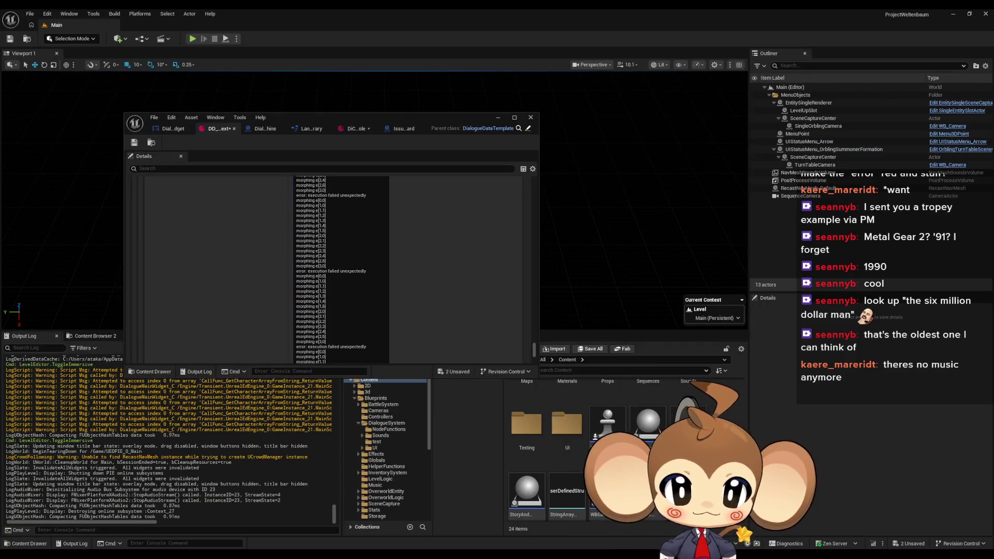
# Browse Blueprints > DialogueSystem > UI > Graphics in the Content Browser, then return to DialogueSystem
pyautogui.scroll(3, 609, 413)
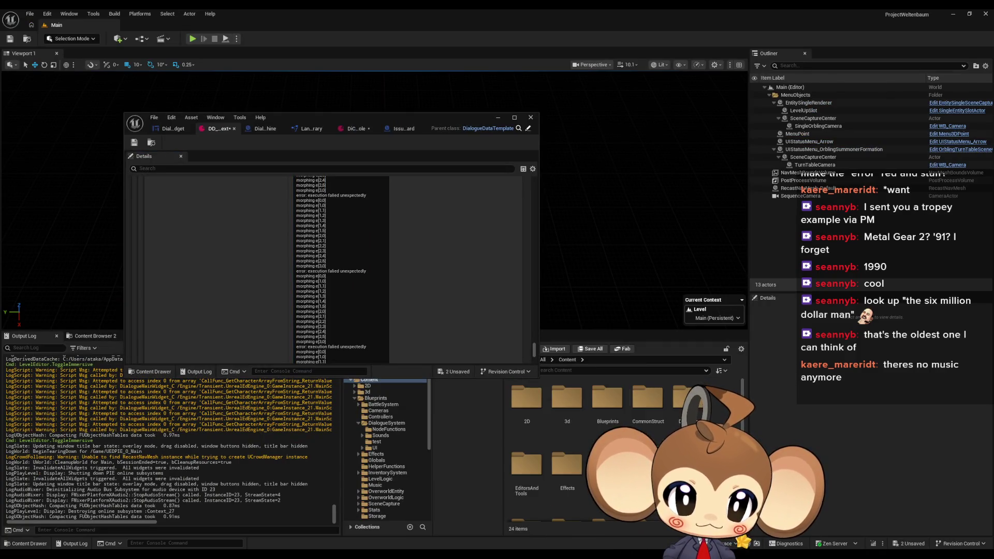
pyautogui.doubleClick(609, 413)
pyautogui.doubleClick(648, 404)
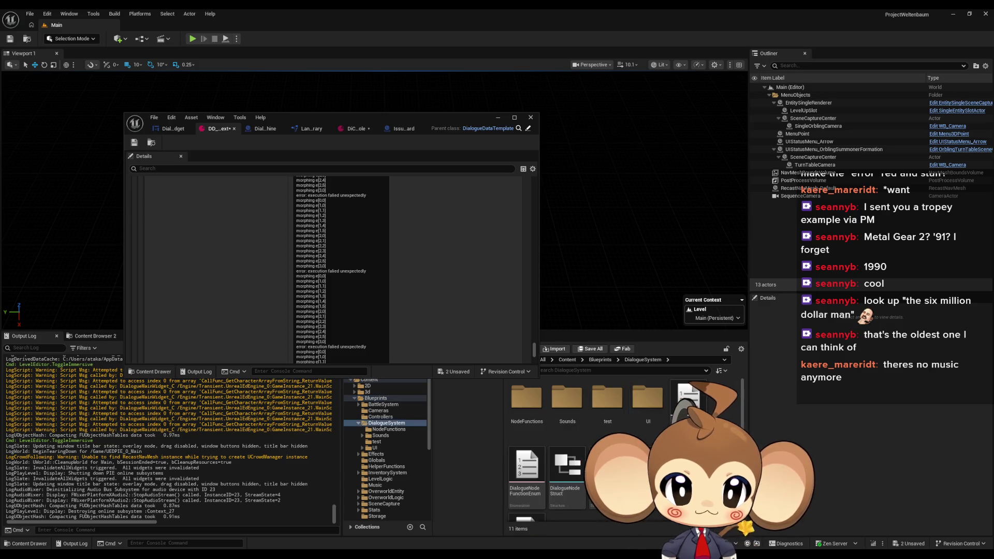
pyautogui.doubleClick(648, 399)
pyautogui.click(536, 394)
pyautogui.doubleClick(536, 394)
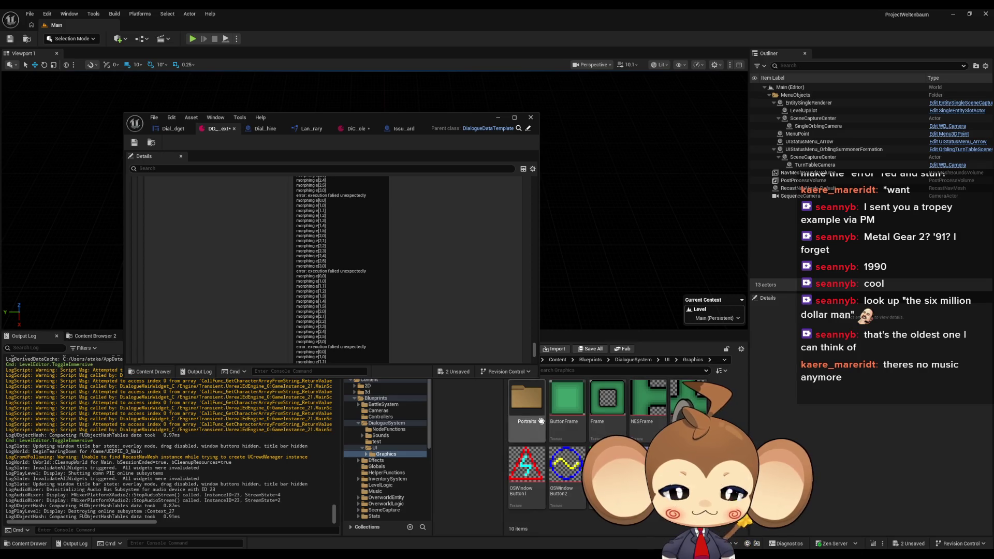
pyautogui.click(621, 359)
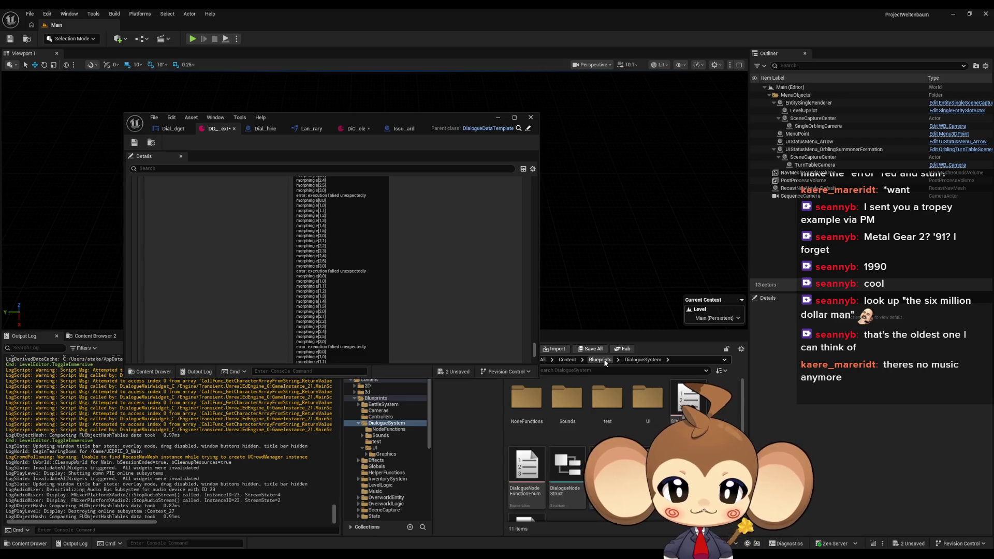
# Check the test folder, then go back through DialogueSystem into the UI folder
pyautogui.doubleClick(616, 409)
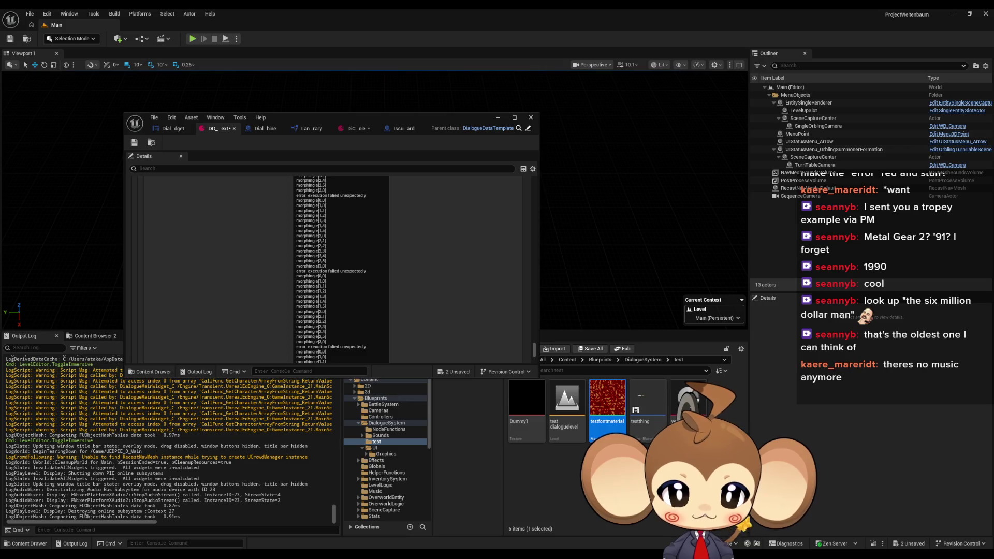
pyautogui.press('Escape')
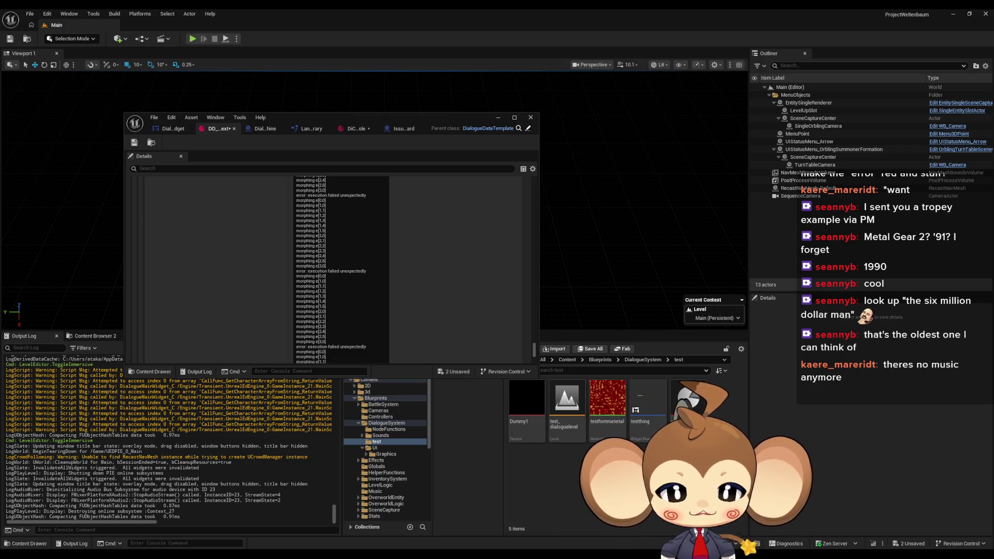
pyautogui.click(642, 360)
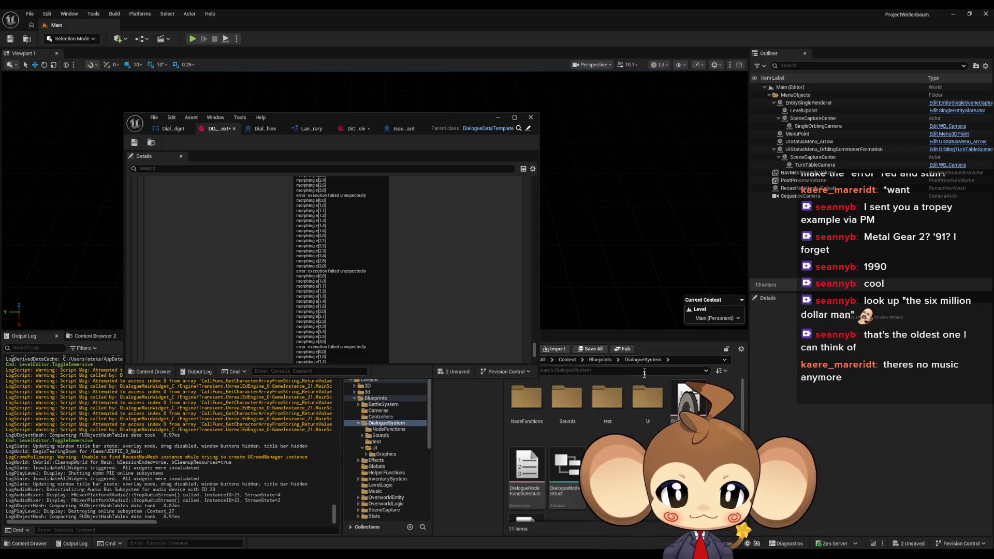
pyautogui.doubleClick(648, 403)
# Create a new folder named Materials inside UI and open it
pyautogui.rightClick(688, 466)
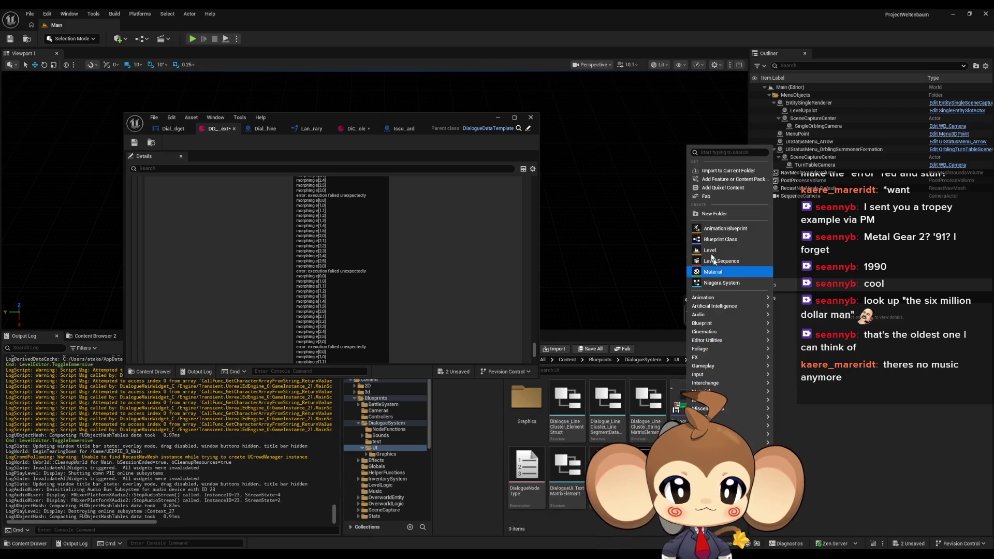
pyautogui.click(725, 212)
pyautogui.write('Shaders')
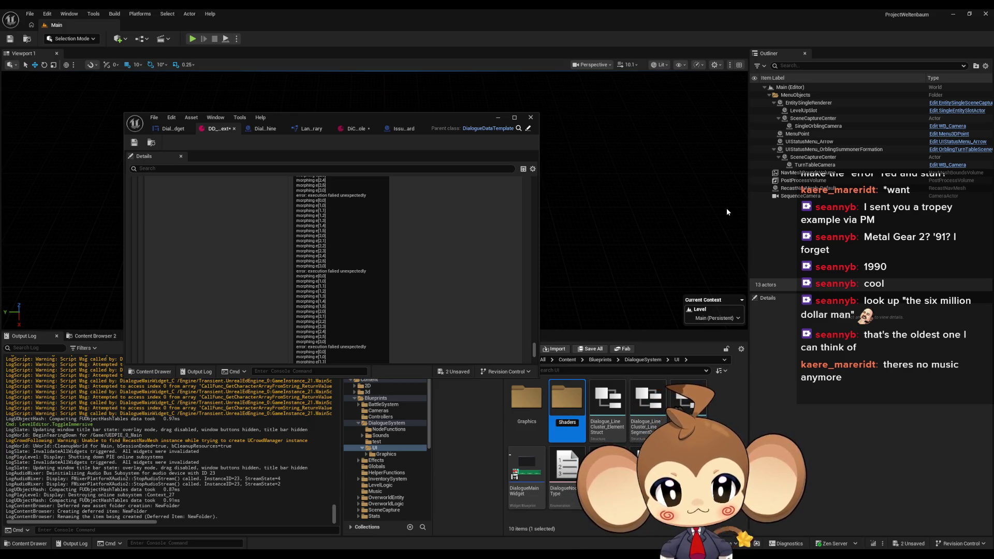
pyautogui.write('Materials')
pyautogui.press('Return')
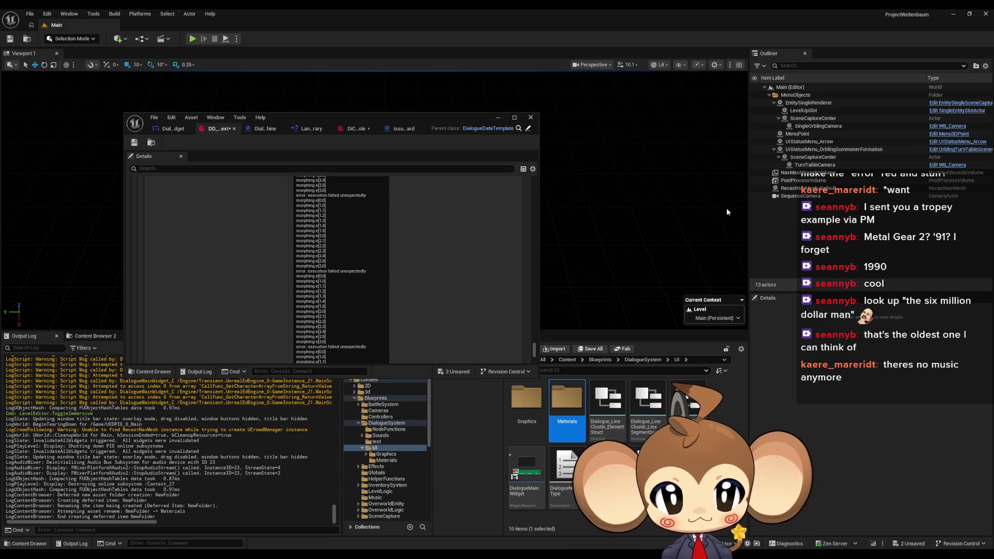
pyautogui.doubleClick(571, 399)
# Create a material named SimpleRedUIColoringMaterial in Materials and open it for editing
pyautogui.rightClick(560, 410)
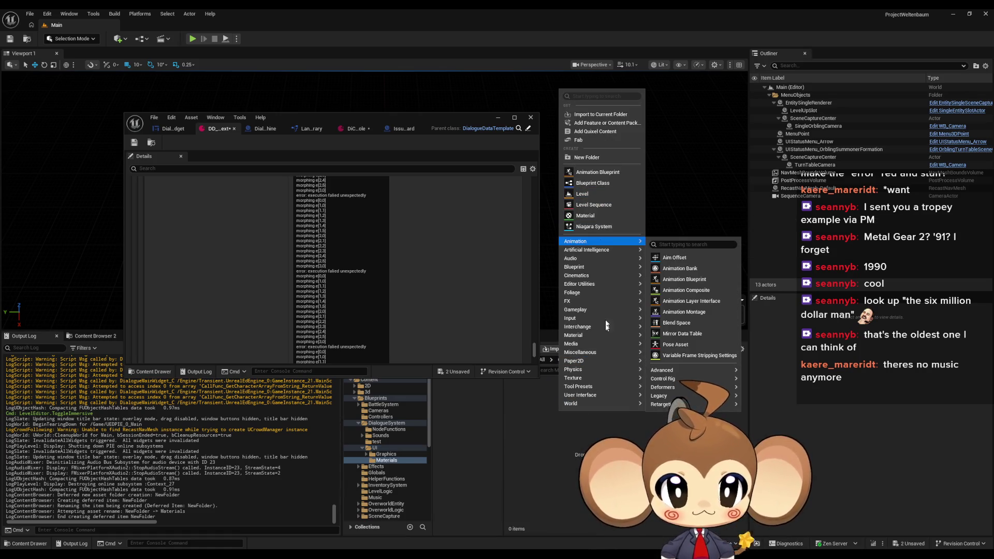
pyautogui.moveTo(598, 344)
pyautogui.click(668, 340)
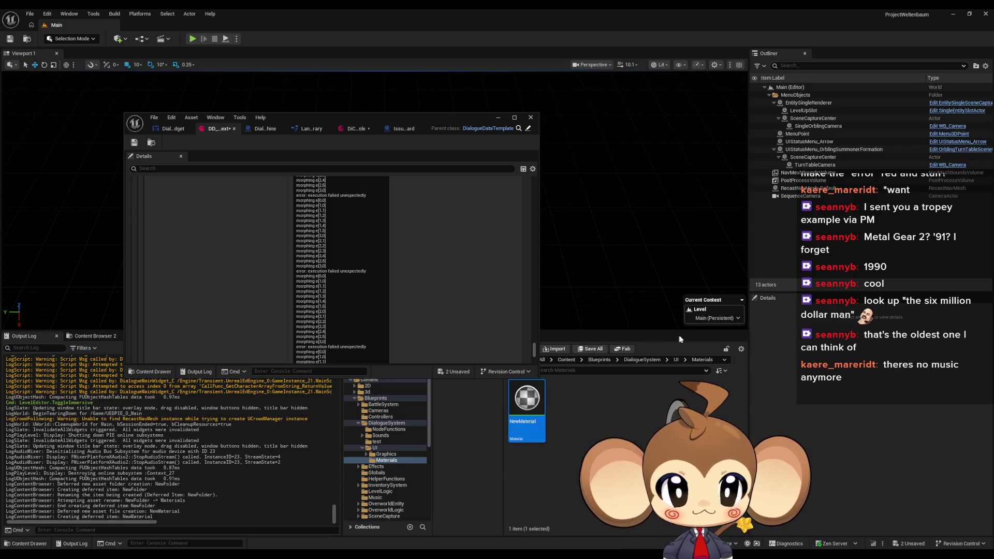
pyautogui.write('SimpleR')
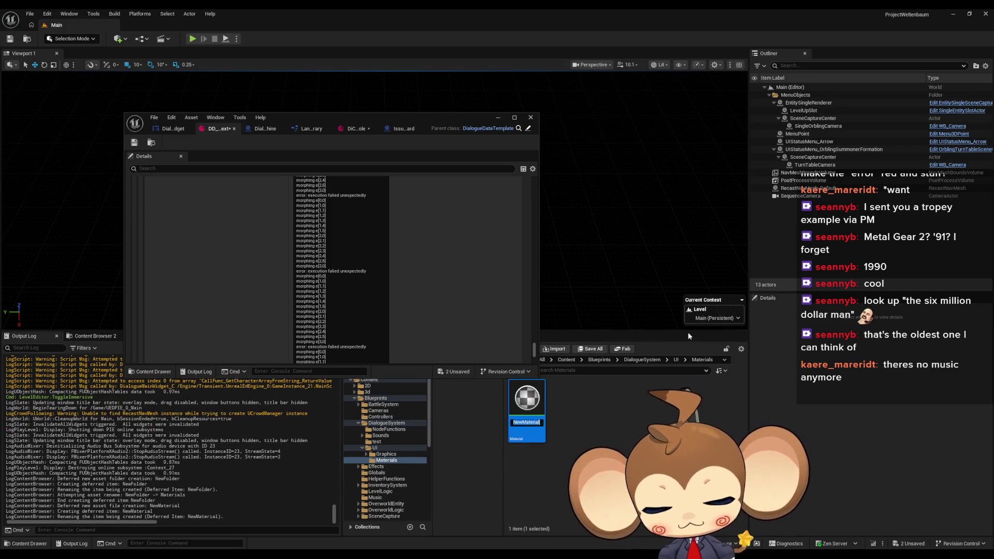
pyautogui.write('edU')
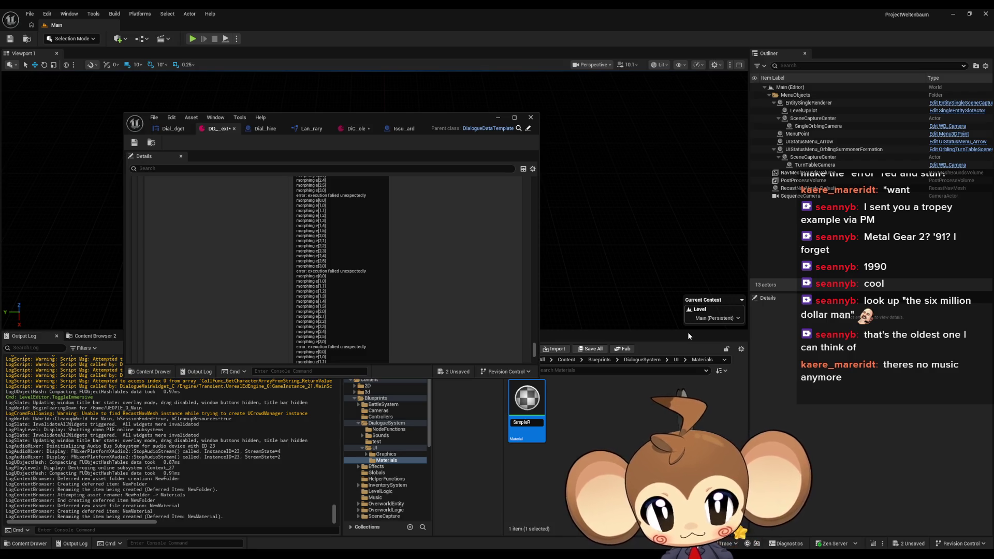
pyautogui.write('IColoring')
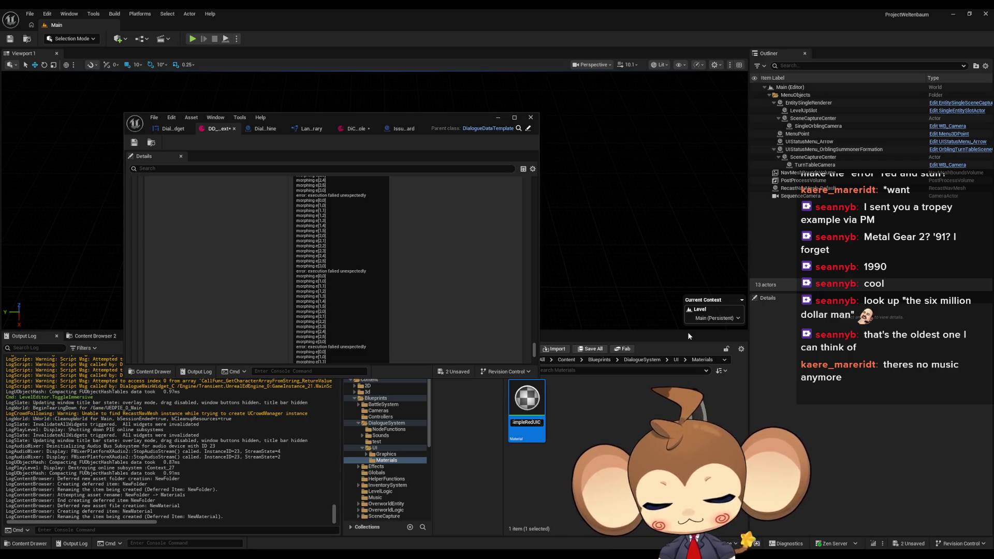
pyautogui.press('Return')
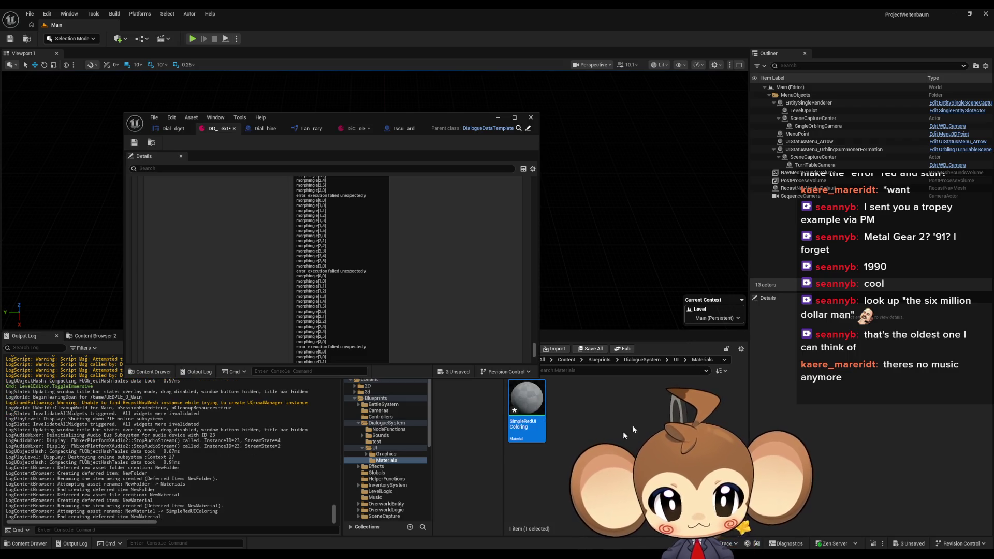
pyautogui.press('F2')
pyautogui.write('Mate')
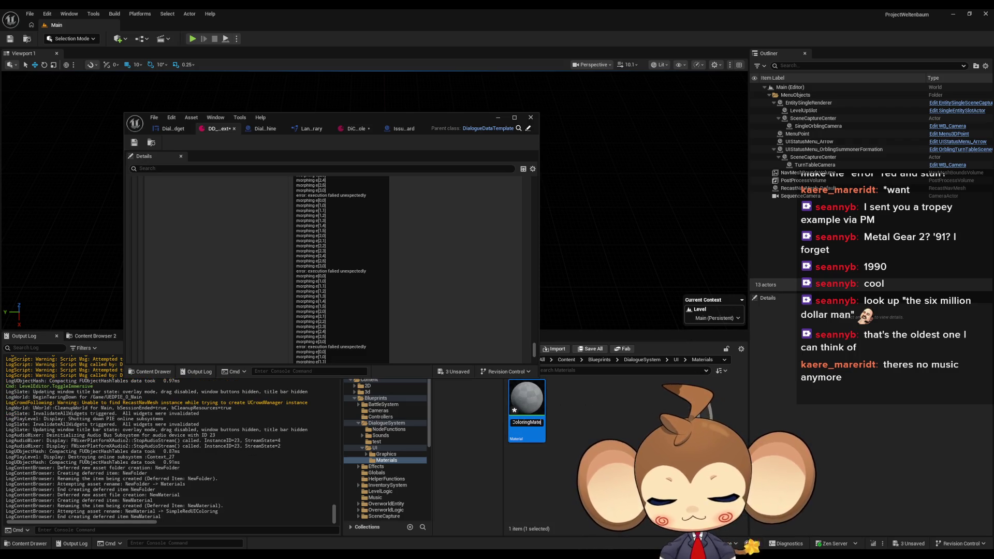
pyautogui.press('Return')
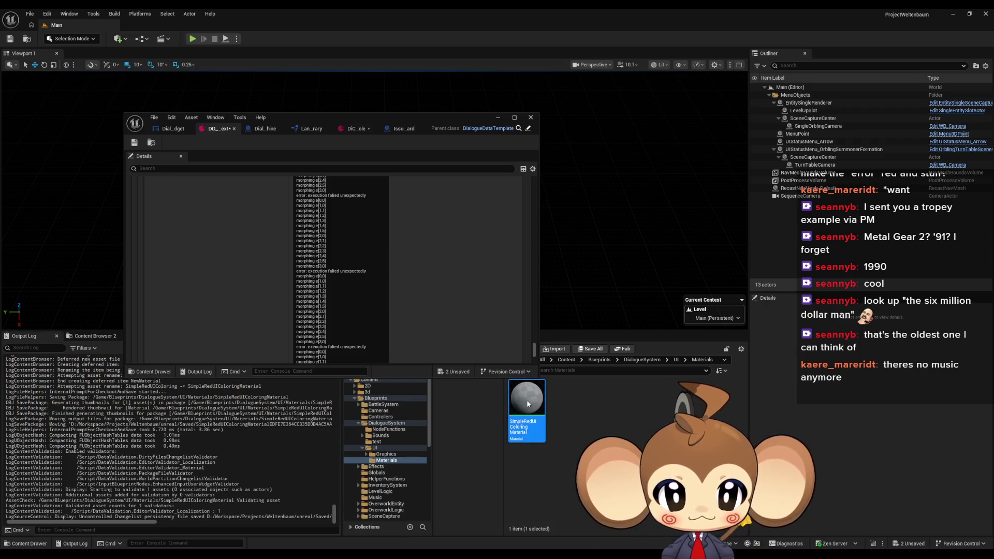
pyautogui.doubleClick(527, 400)
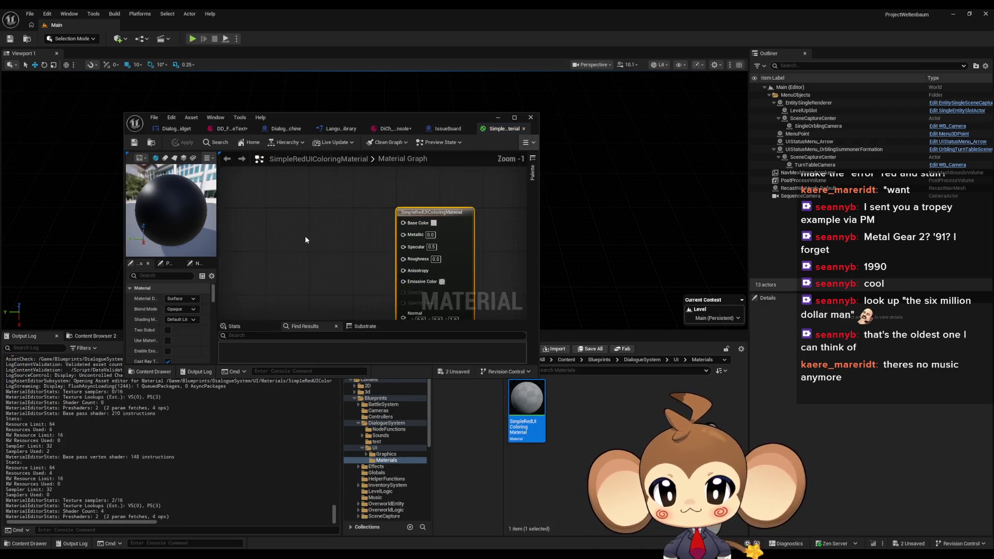
# Set SimpleRedUIColoringMaterial's material domain to User Interface
pyautogui.doubleClick(339, 118)
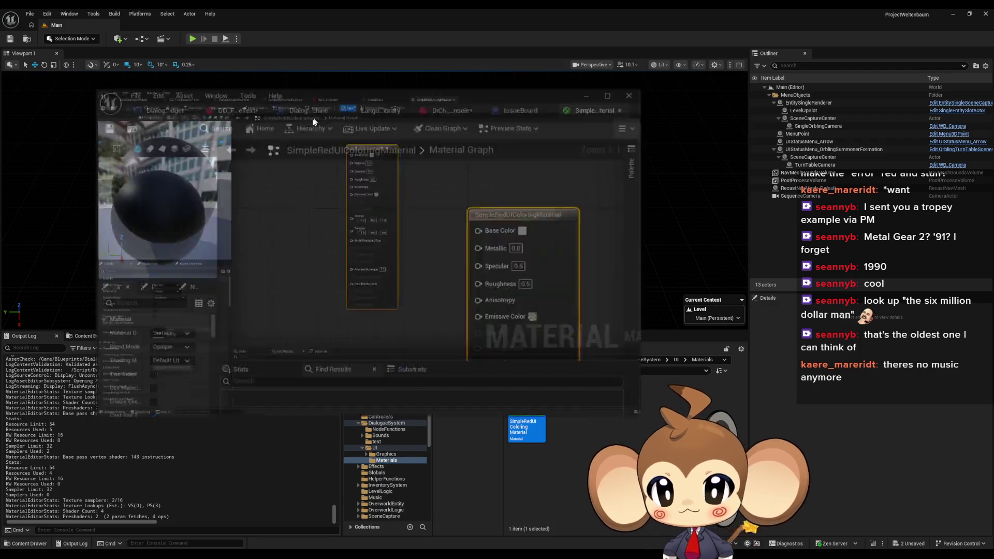
pyautogui.click(108, 340)
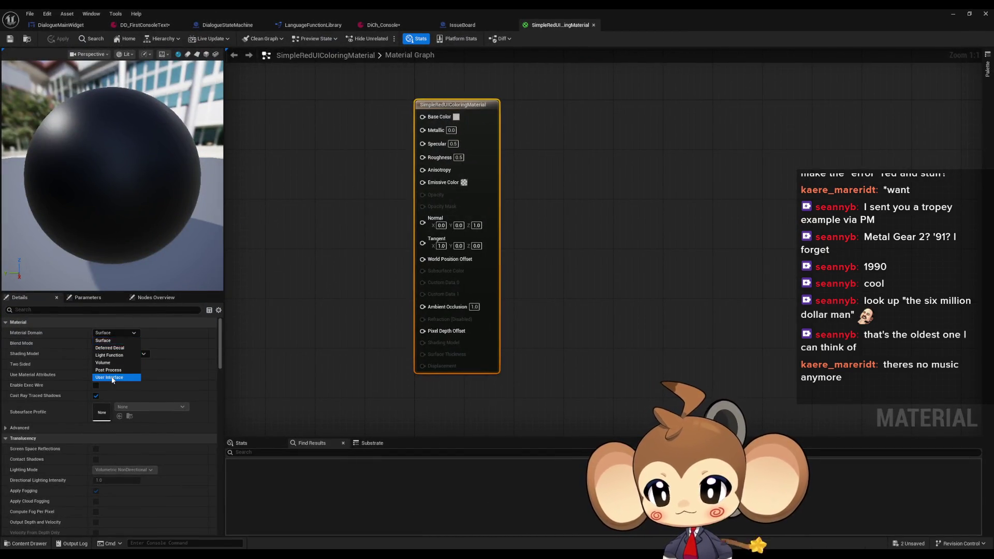
pyautogui.click(111, 376)
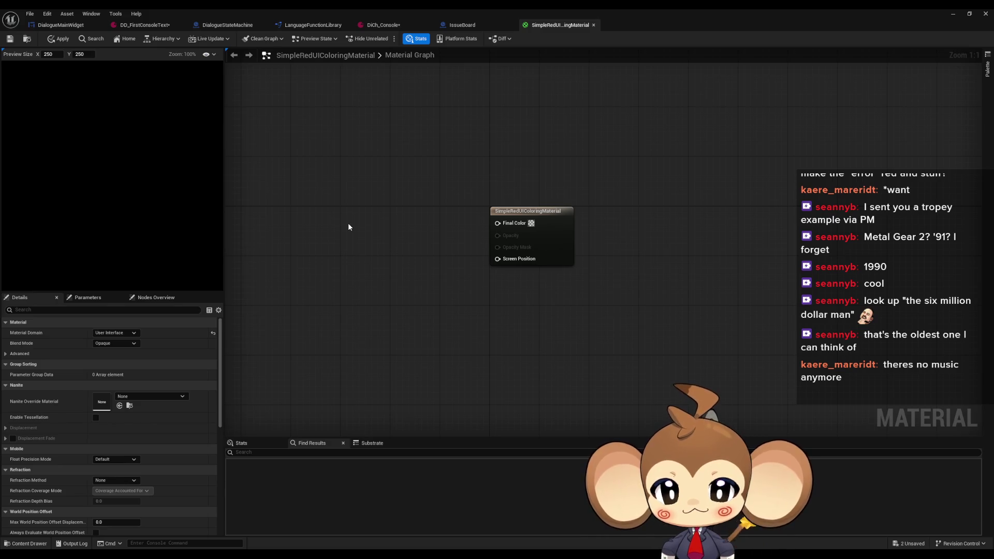
# Feed a Constant3Vector of (1,0,0) red into Final Color and save the material
pyautogui.click(346, 224)
pyautogui.moveTo(423, 235)
pyautogui.mouseDown()
pyautogui.moveTo(441, 254)
pyautogui.moveTo(505, 227)
pyautogui.mouseUp()
pyautogui.write('1')
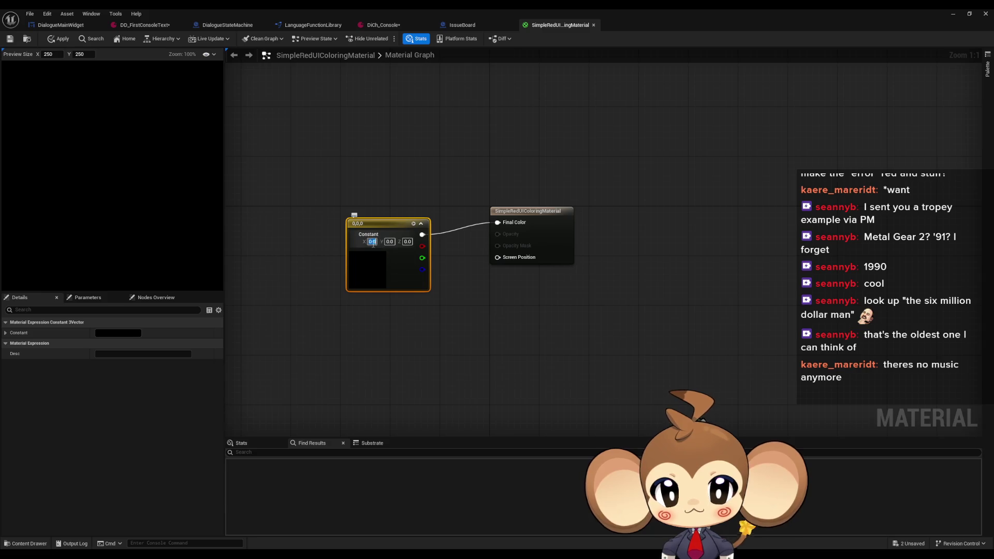
pyautogui.click(452, 272)
pyautogui.moveTo(384, 220); pyautogui.dragTo(405, 212)
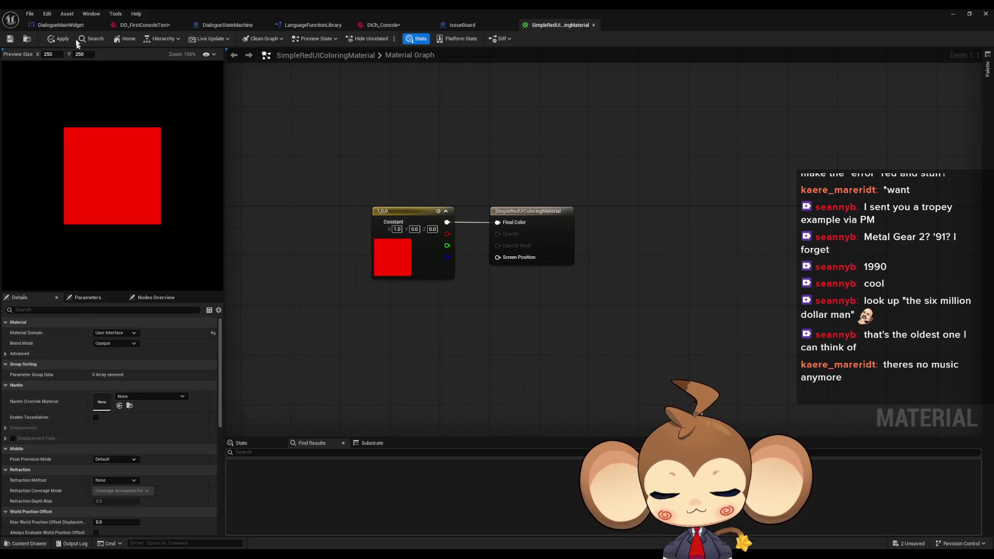
pyautogui.click(9, 39)
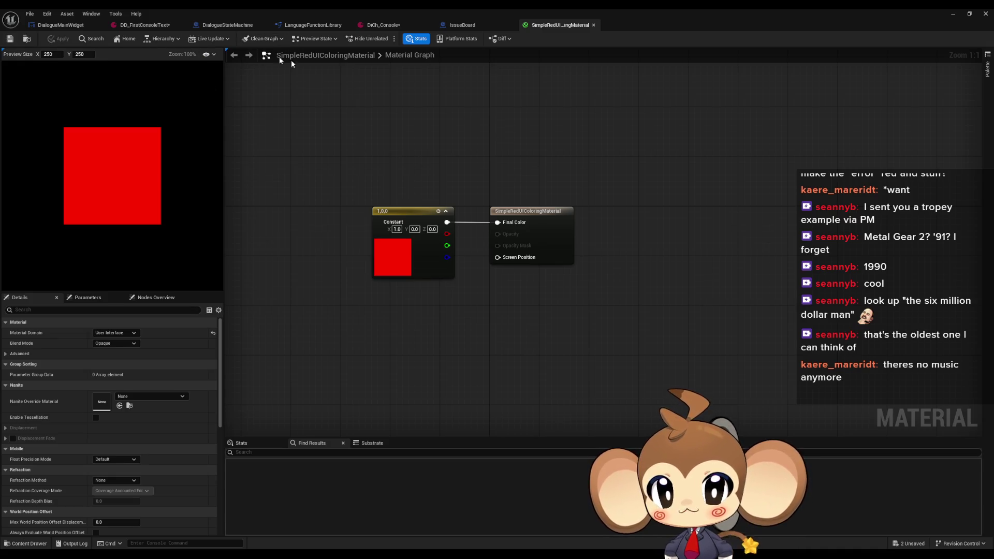
# In DialogueMainWidget, select the FontMaterialMap variable and expand its default entries
pyautogui.click(58, 27)
pyautogui.scroll(-10, 134, 185)
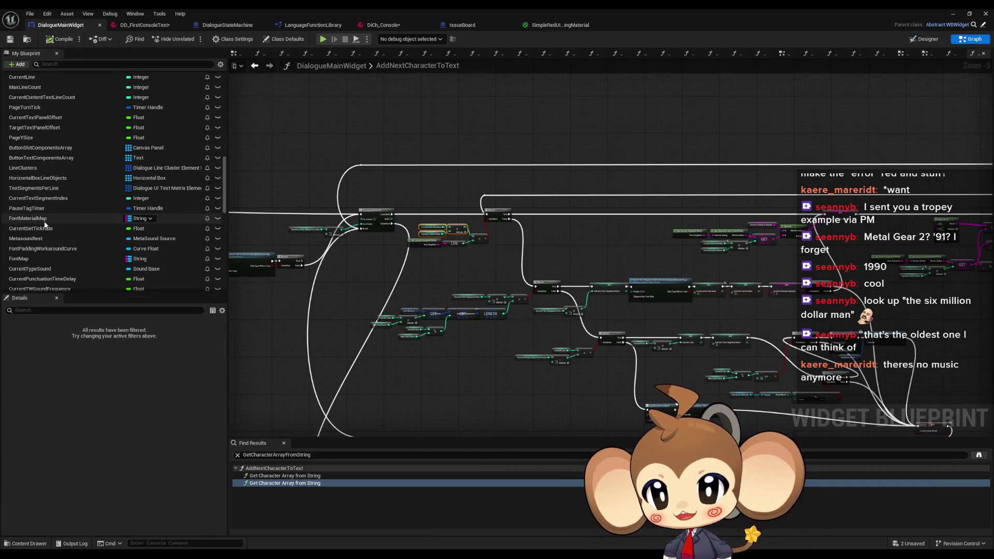
pyautogui.scroll(-1, 45, 222)
pyautogui.click(35, 247)
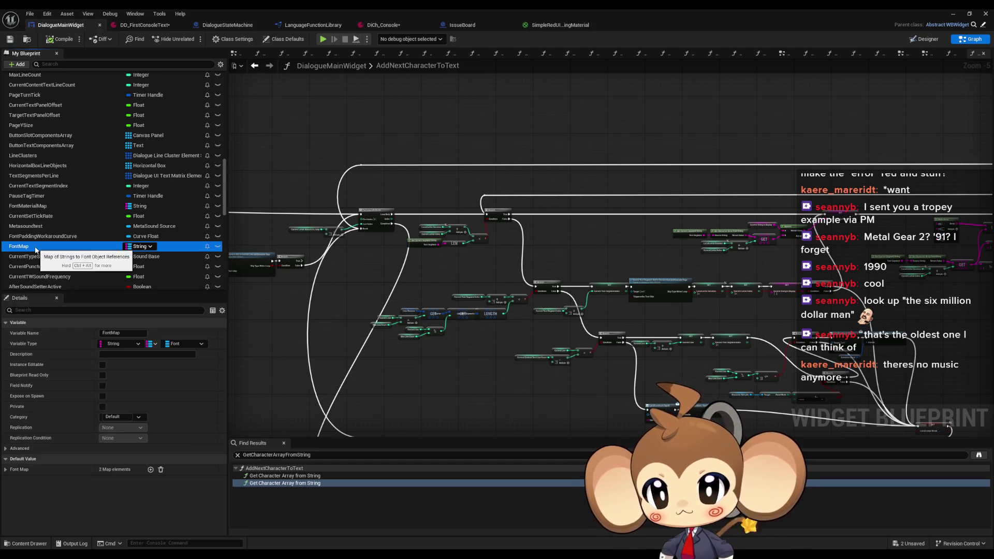
pyautogui.click(66, 208)
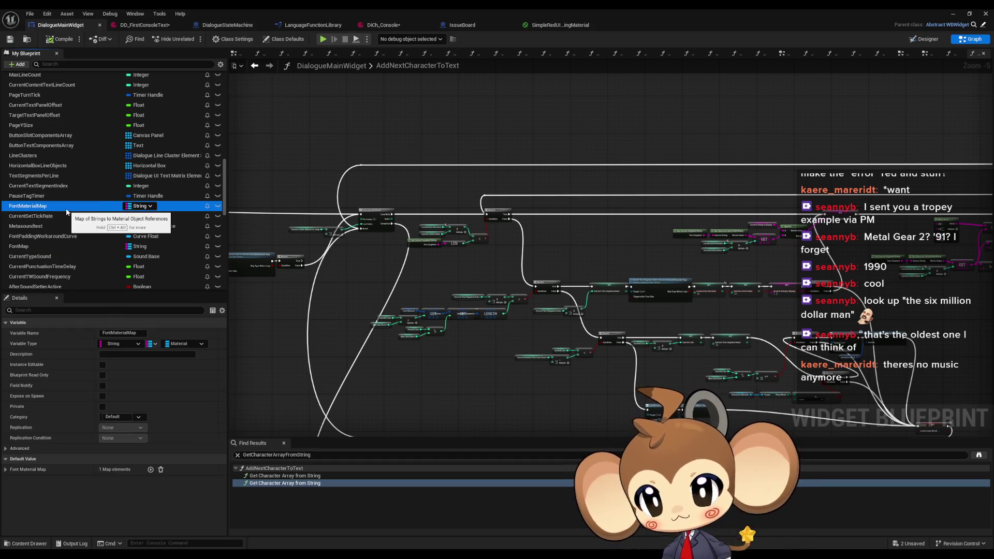
pyautogui.click(5, 470)
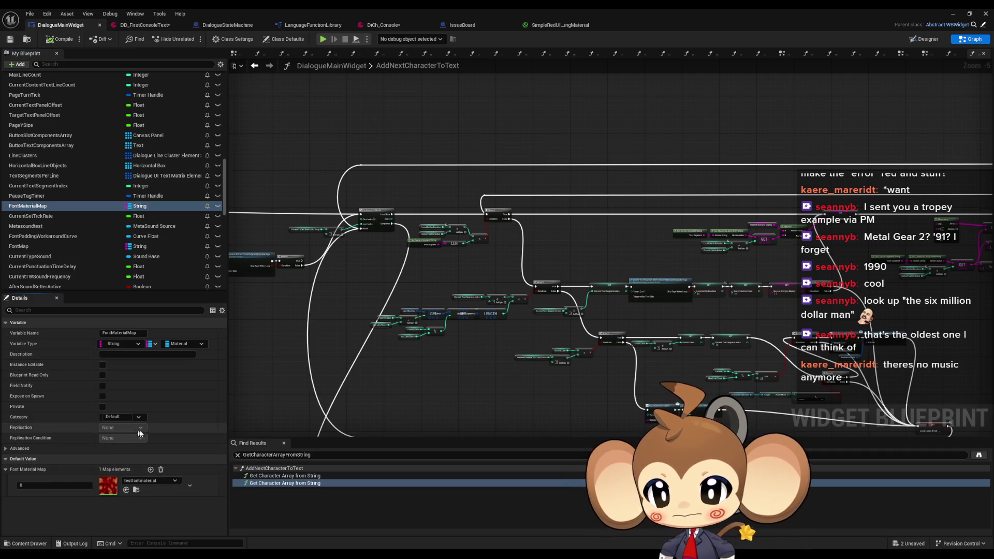
# Add Font Material Map entry 1 with SimpleRedUIColoringMaterial and save the blueprint
pyautogui.click(150, 470)
pyautogui.write('1')
pyautogui.click(150, 502)
pyautogui.write('simp red')
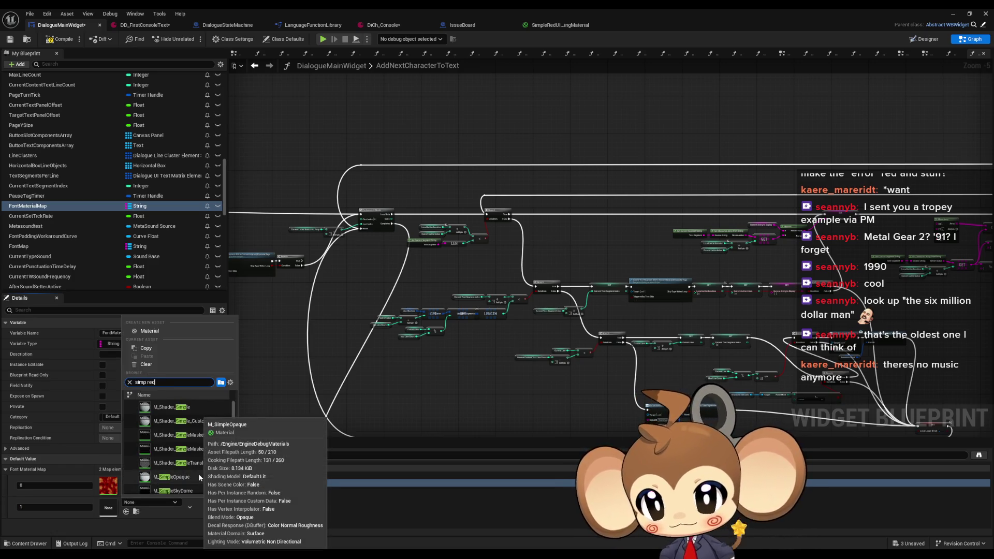
pyautogui.click(200, 478)
pyautogui.click(442, 415)
pyautogui.click(60, 39)
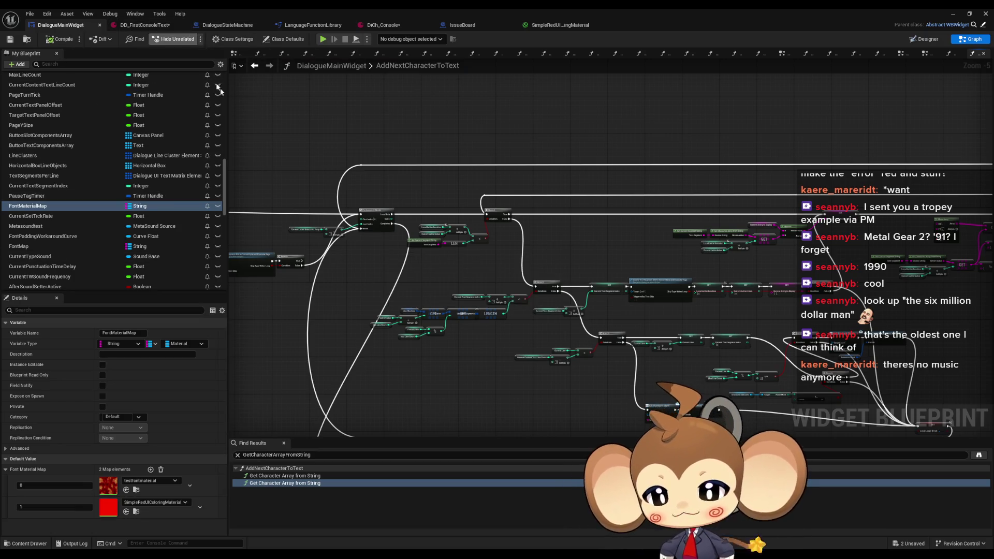
# Open the TextTagFunctionExecuter function graph
pyautogui.moveTo(284, 321); pyautogui.dragTo(372, 329)
pyautogui.scroll(5, 102, 225)
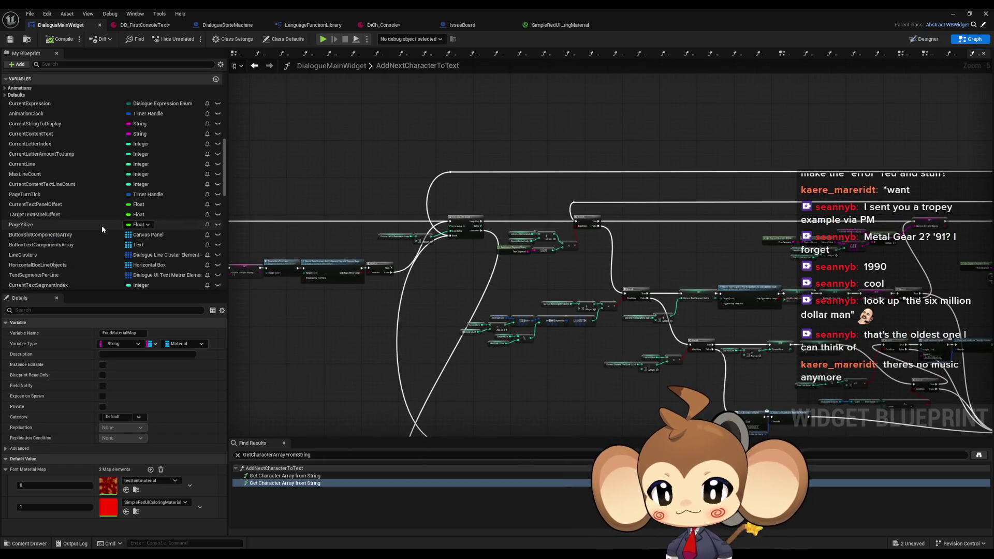
pyautogui.scroll(10, 104, 229)
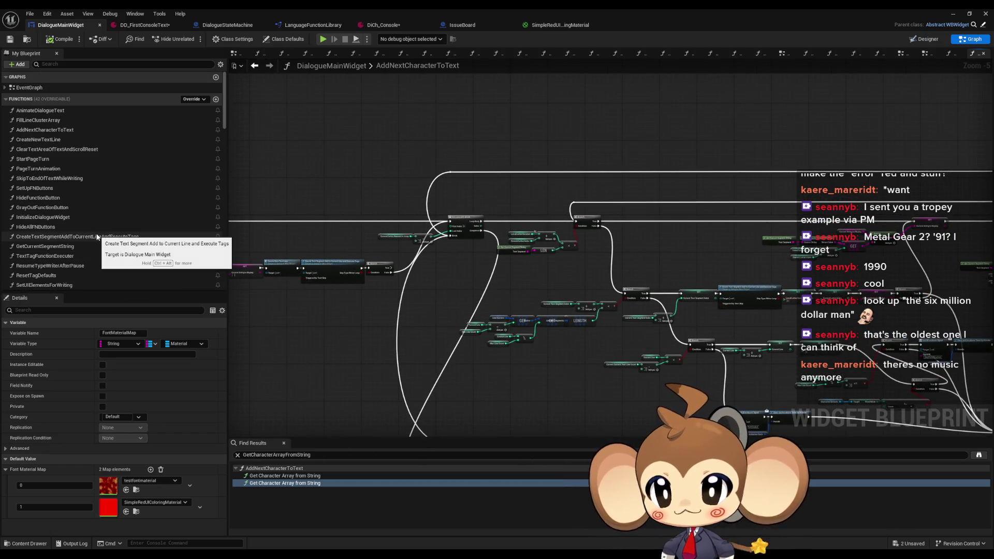
pyautogui.scroll(-5, 75, 252)
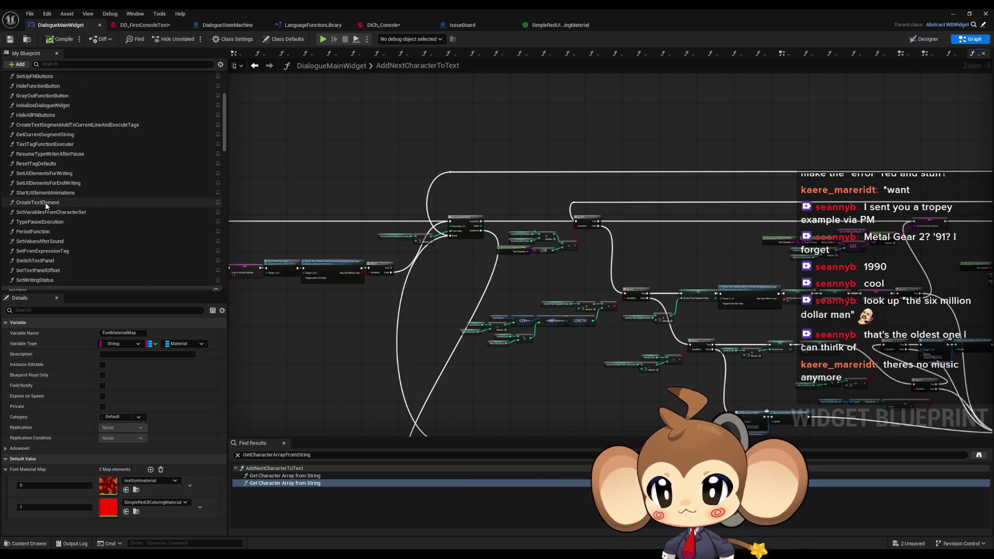
pyautogui.doubleClick(46, 203)
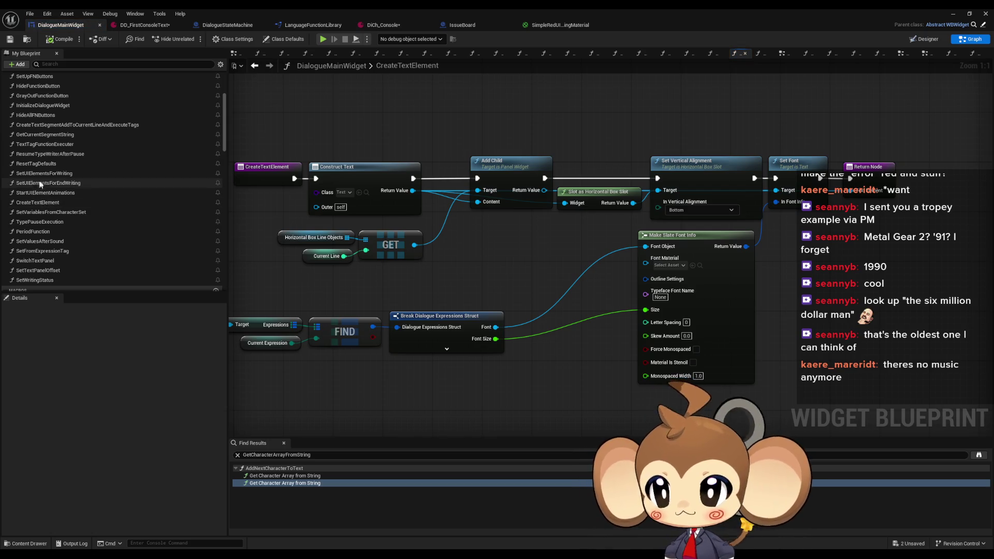
pyautogui.doubleClick(45, 145)
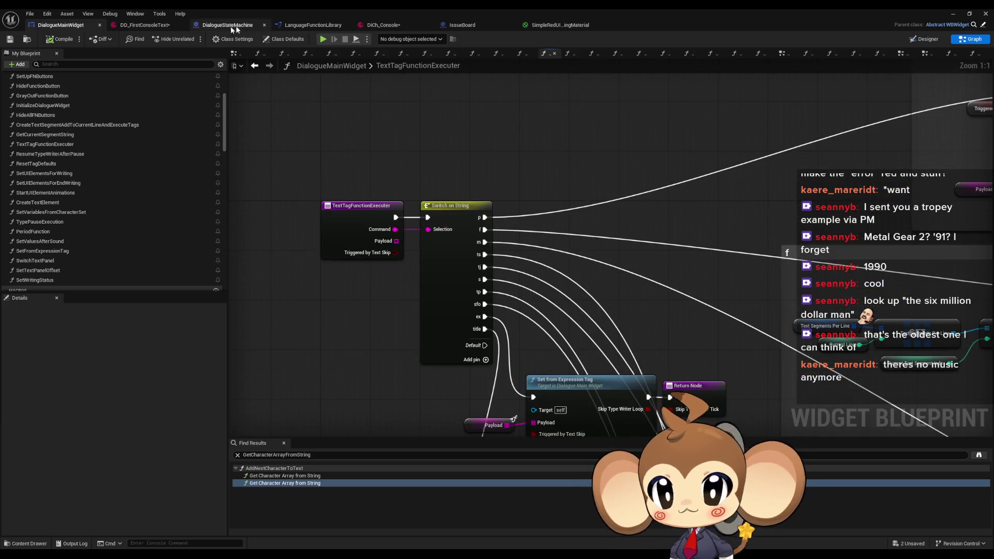
# On DD_FirstConsoleText, scroll to the TextByLanguage field and select all its console text
pyautogui.click(144, 27)
pyautogui.scroll(5, 454, 328)
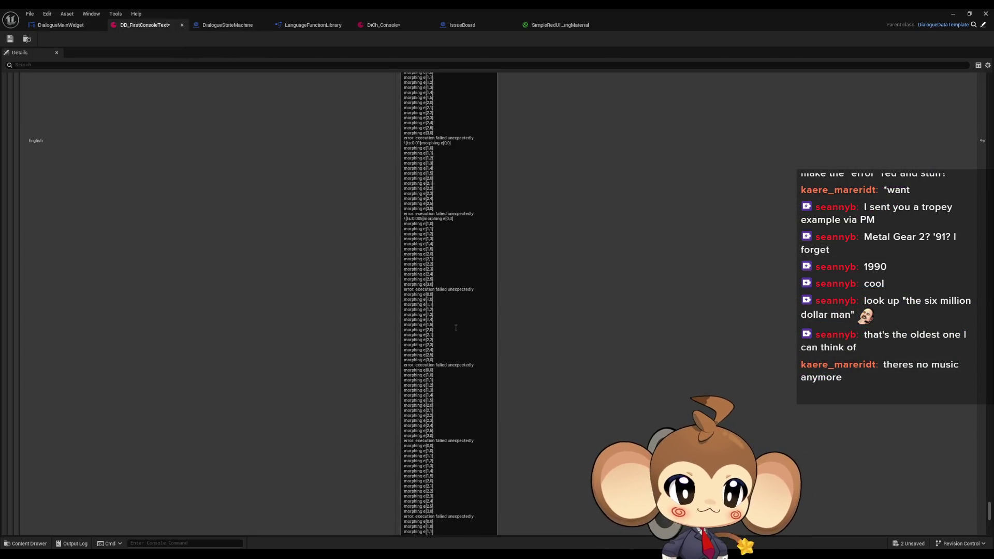
pyautogui.scroll(10, 454, 328)
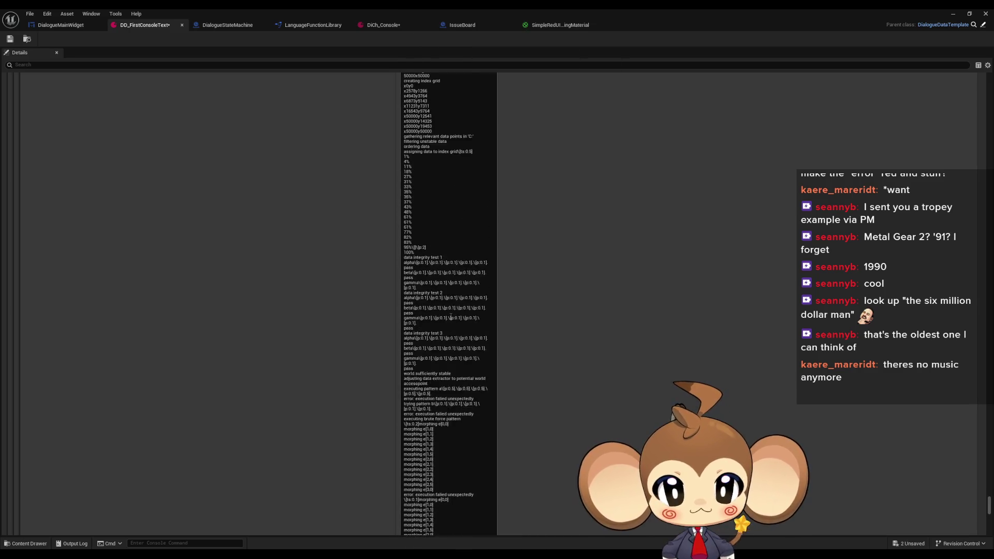
pyautogui.scroll(8, 501, 328)
pyautogui.scroll(-3, 548, 373)
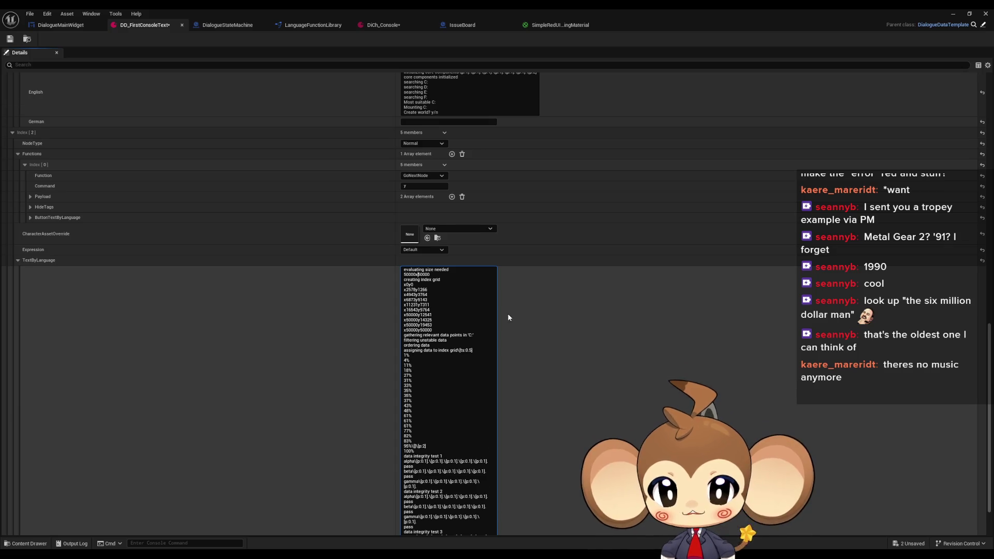
pyautogui.scroll(-2, 508, 313)
pyautogui.click(406, 536)
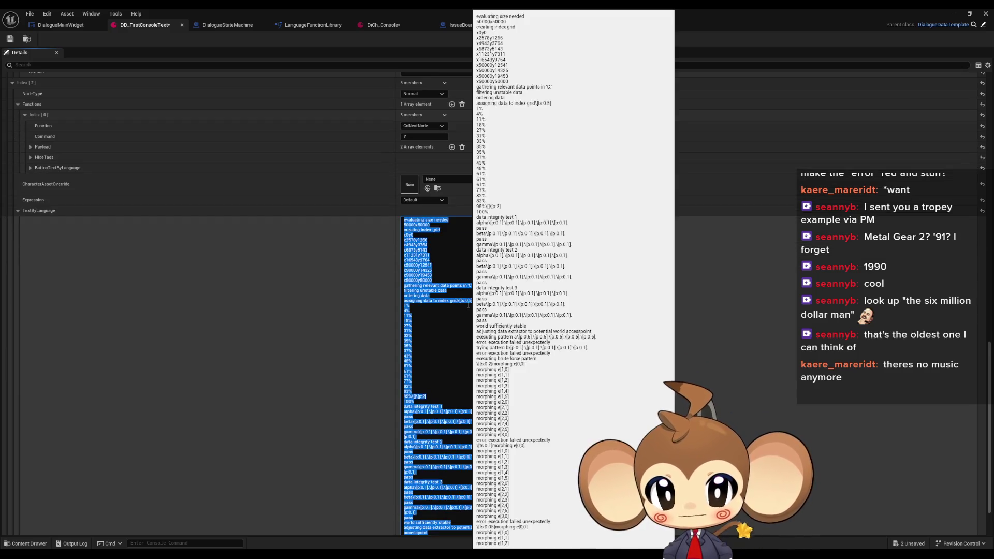
pyautogui.press('super+i')
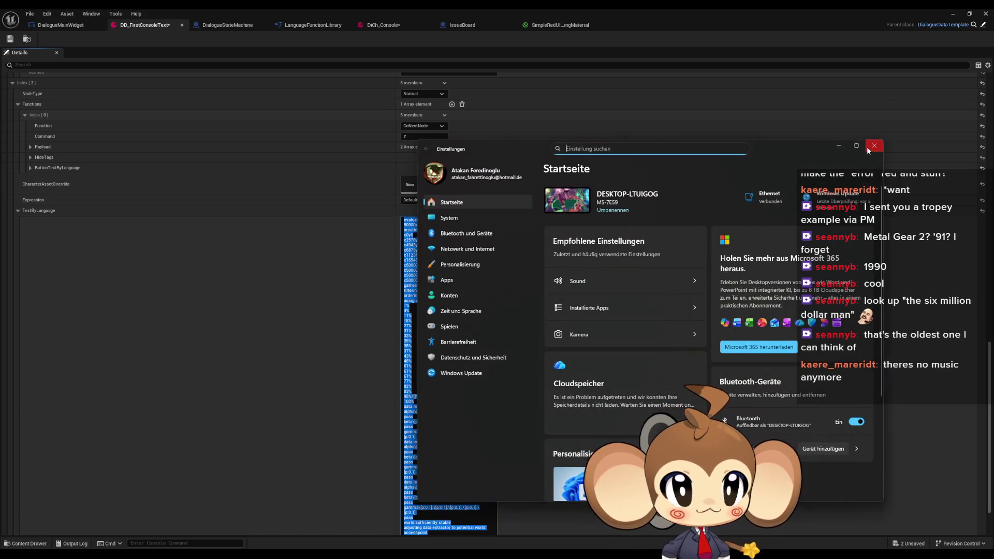
# Close the Windows Settings window
pyautogui.click(874, 146)
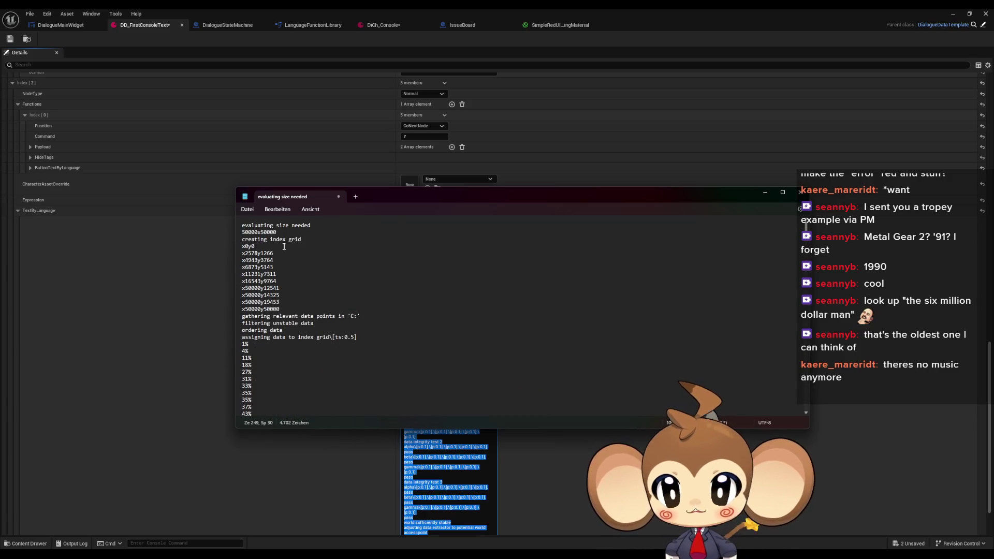
# Put the caret at the start of the console script and search for 'error'
pyautogui.click(272, 228)
pyautogui.press('Left')
pyautogui.press('Left')
pyautogui.press('Left')
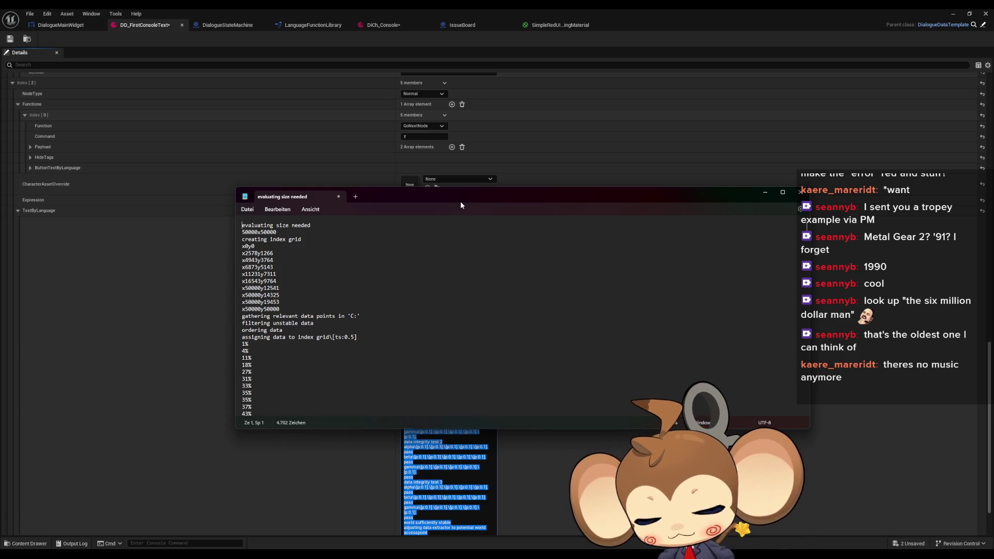
pyautogui.hotkey('ctrl', 'f')
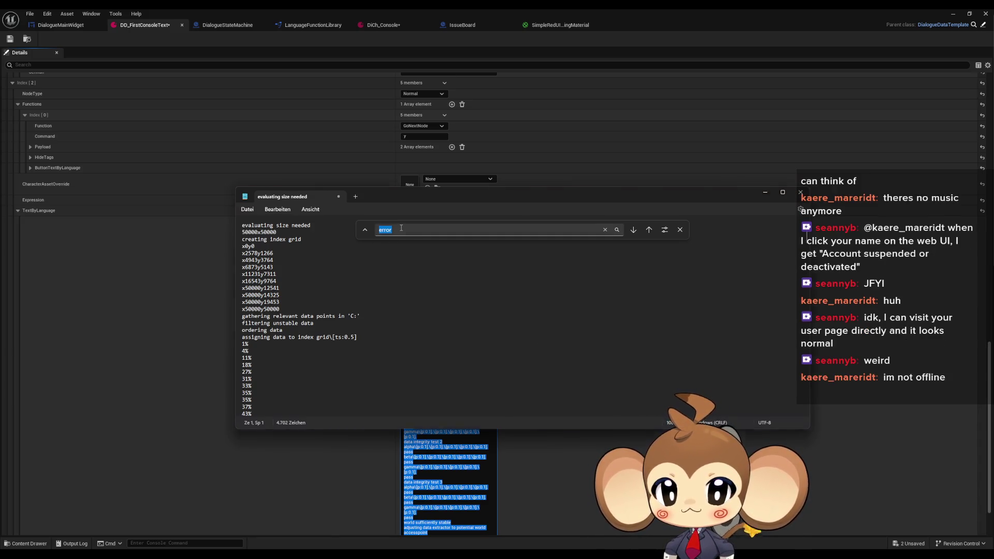
# Go to the first 'error' match and type the \[m:1] tag before that line
pyautogui.click(636, 242)
pyautogui.click(636, 229)
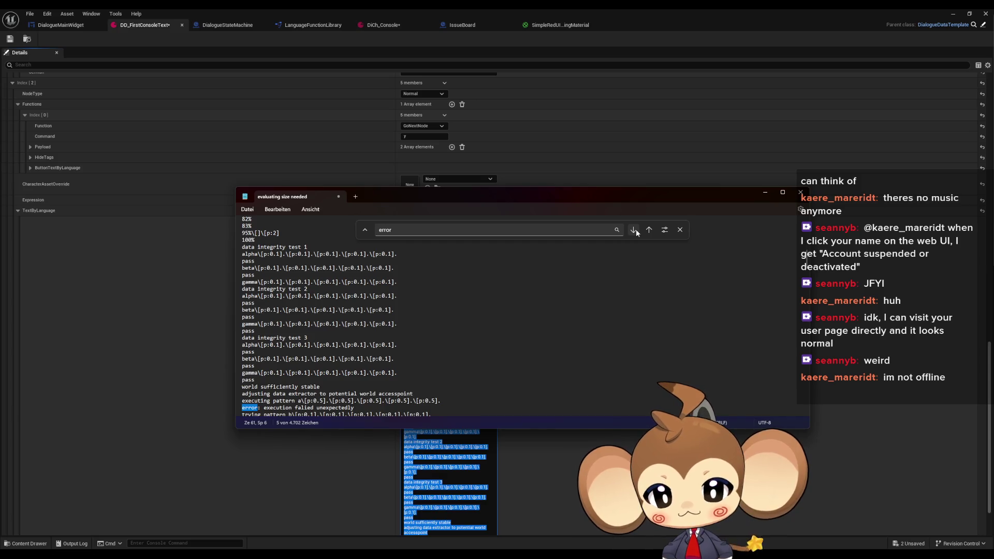
pyautogui.scroll(-1, 253, 378)
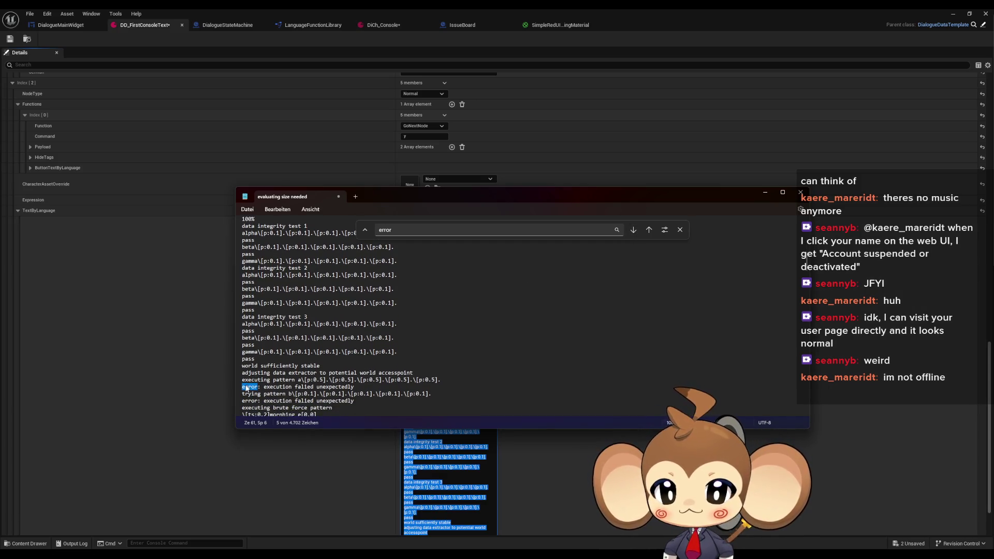
pyautogui.click(243, 388)
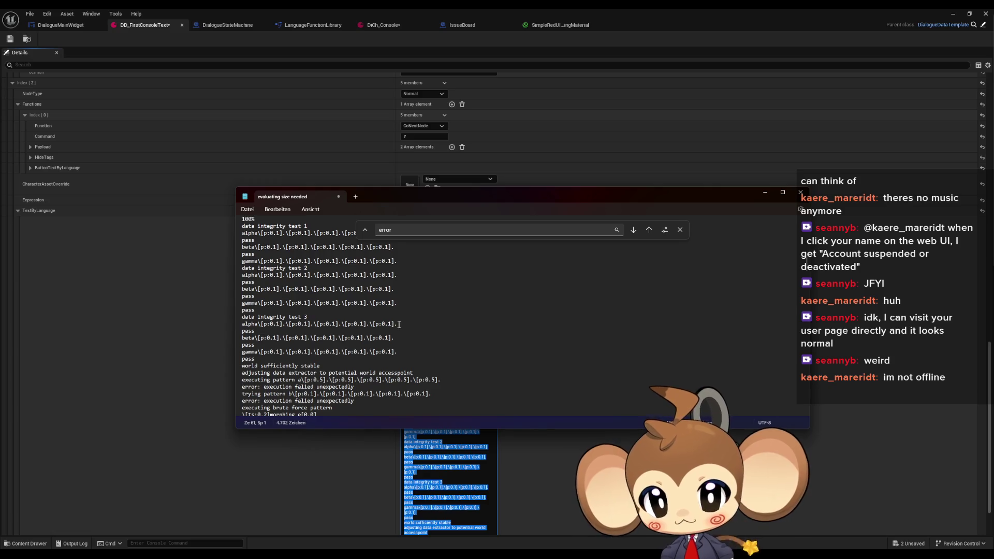
pyautogui.scroll(-1, 405, 342)
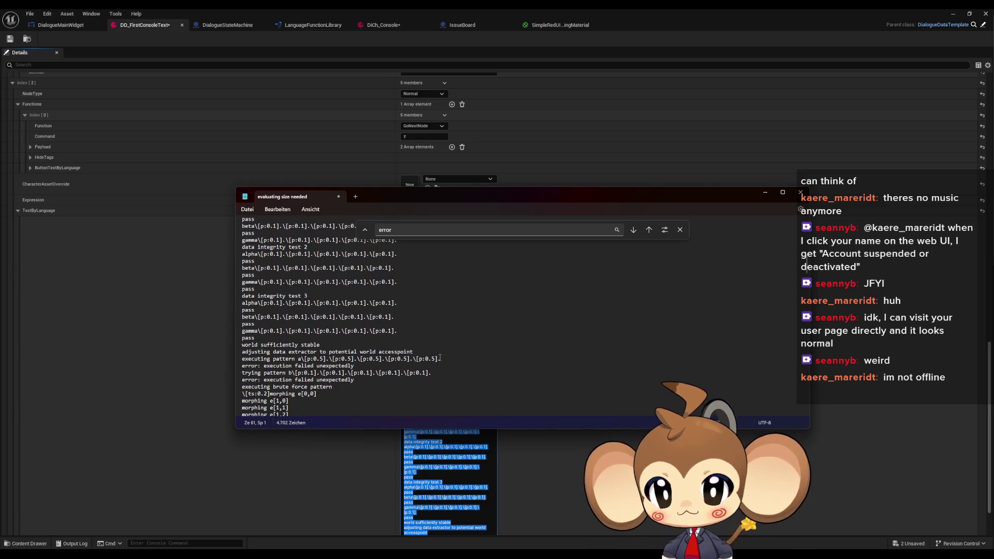
pyautogui.scroll(-1, 440, 358)
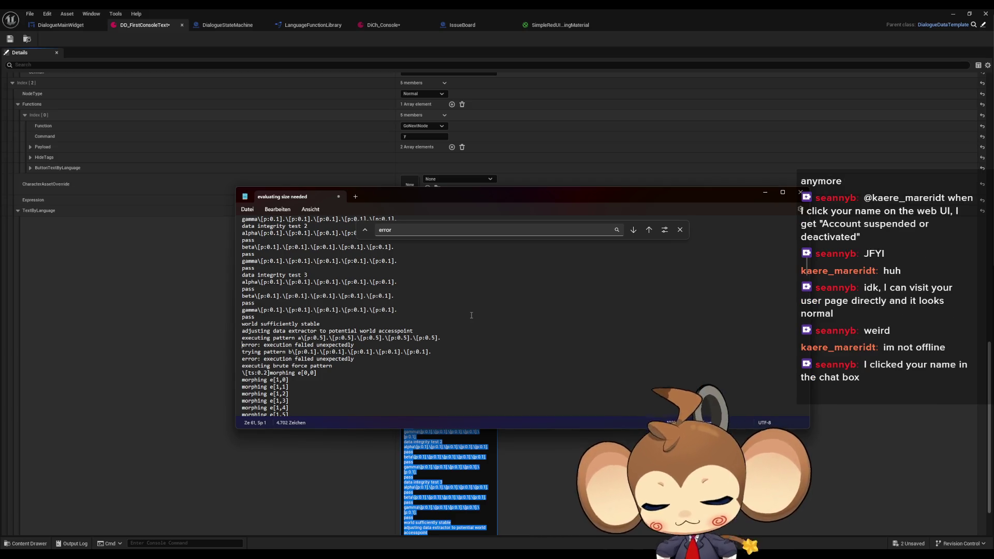
pyautogui.write('\\[]')
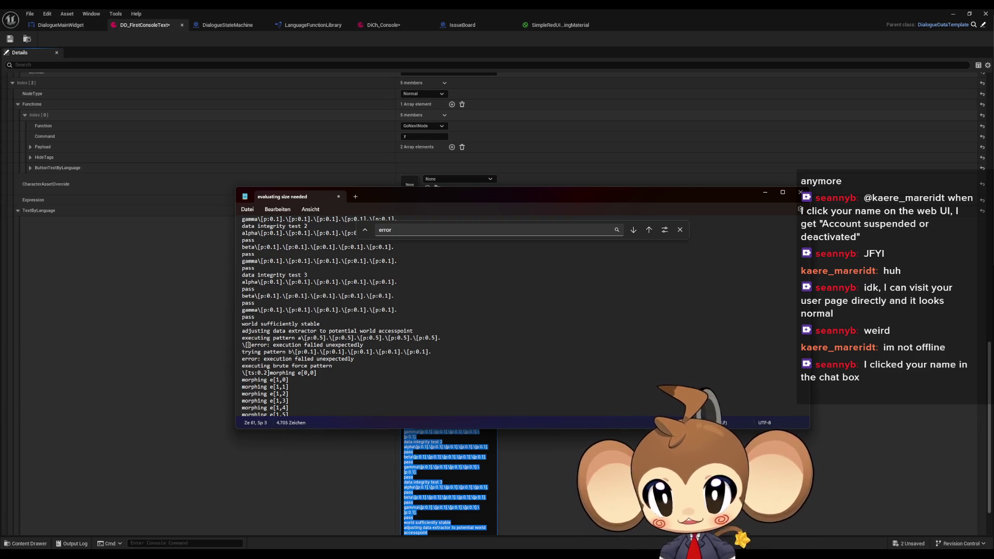
pyautogui.write('m:1')
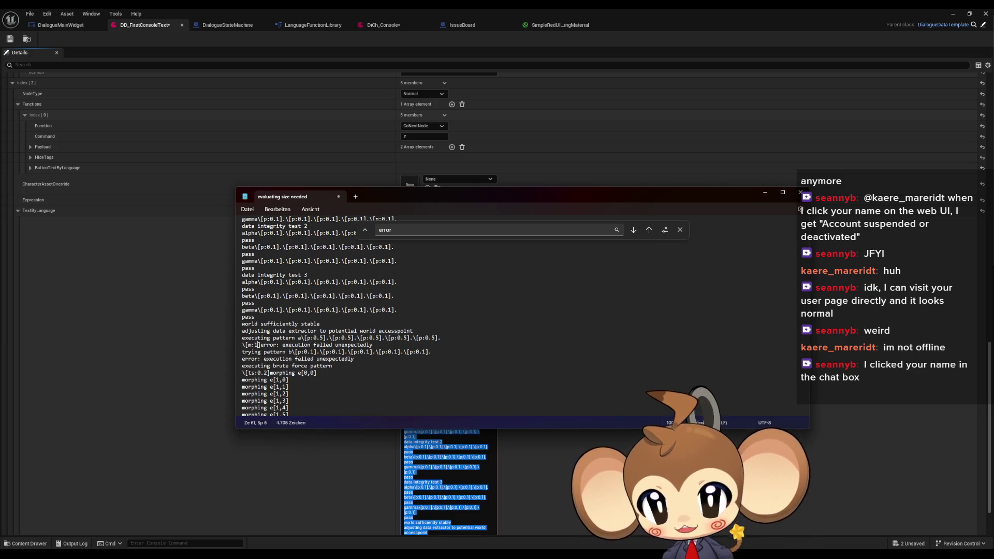
pyautogui.hotkey('shift', 'Left')
pyautogui.hotkey('shift', 'Left')
pyautogui.hotkey('shift', 'Left')
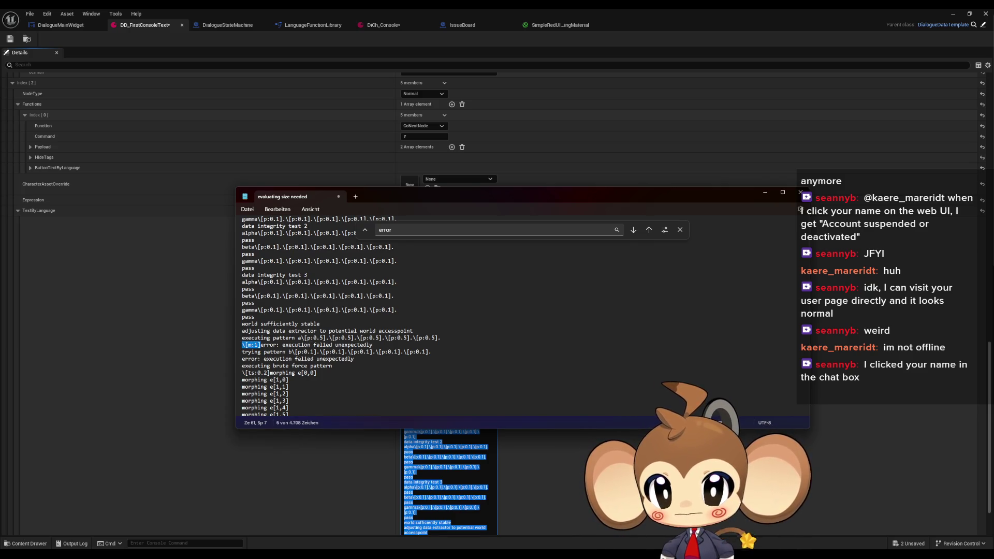
# Tag the second error line with \[m:1] plus \[] markers, then move to the next error line
pyautogui.click(636, 231)
pyautogui.click(635, 230)
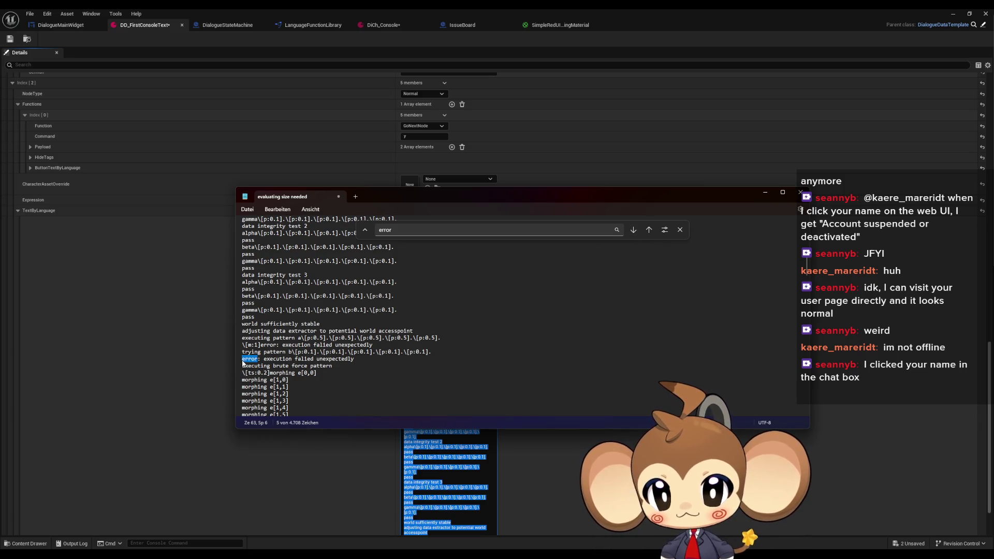
pyautogui.tripleClick(246, 360)
pyautogui.press('Left')
pyautogui.write('\\[m:1]')
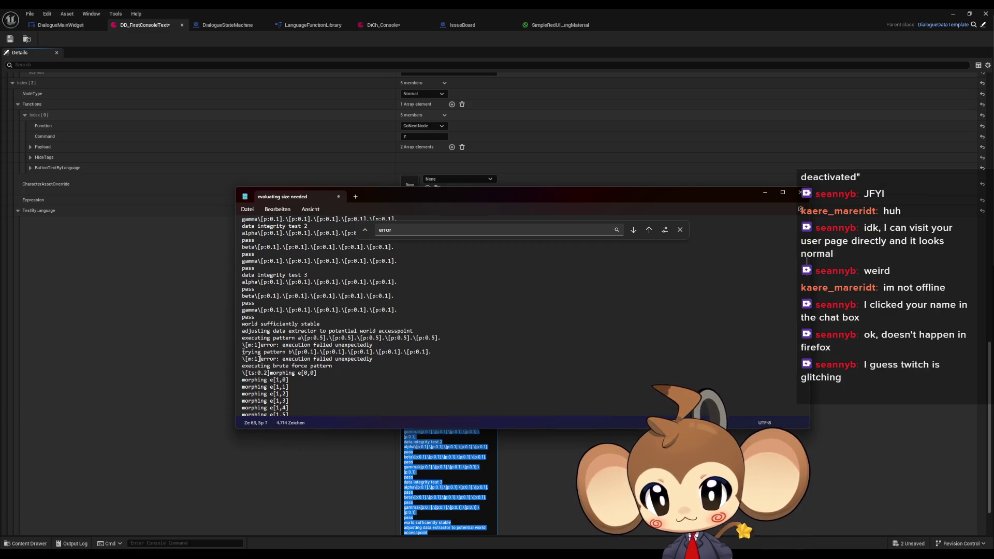
pyautogui.write('\\[]')
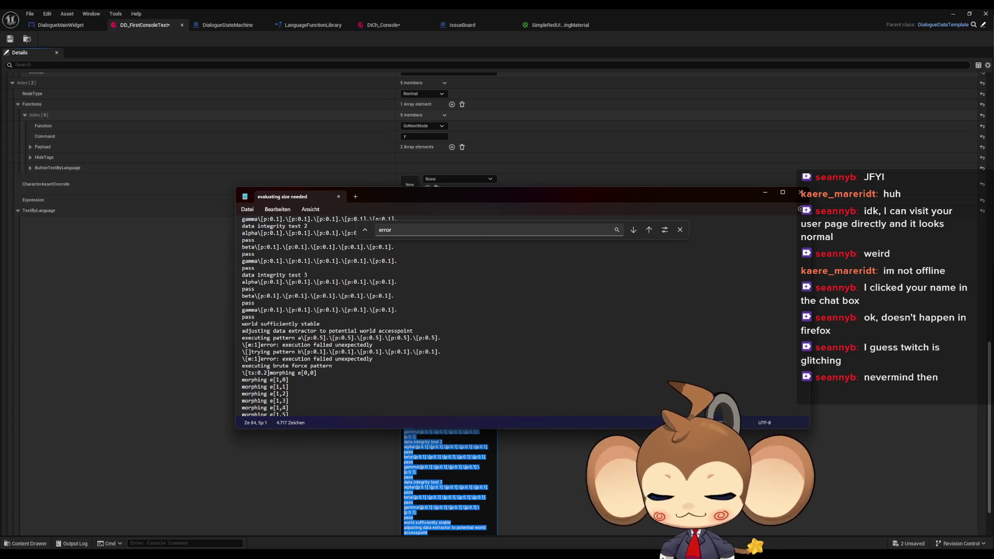
pyautogui.write('\\[]')
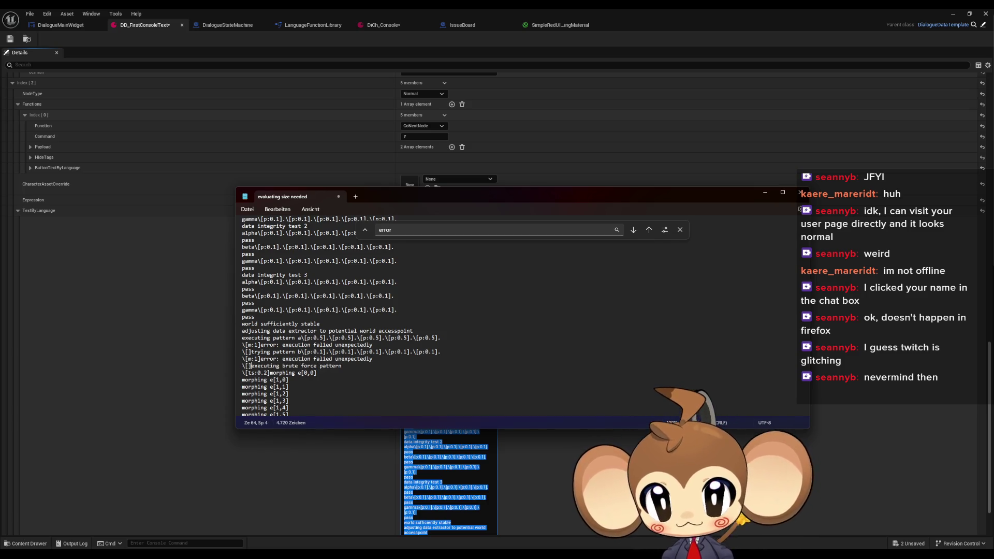
pyautogui.click(633, 232)
pyautogui.click(243, 408)
# Type \[m:1] before the next error line and paste it before the following two errors
pyautogui.write('\\[m:1]error: execution falied unexpectedly')
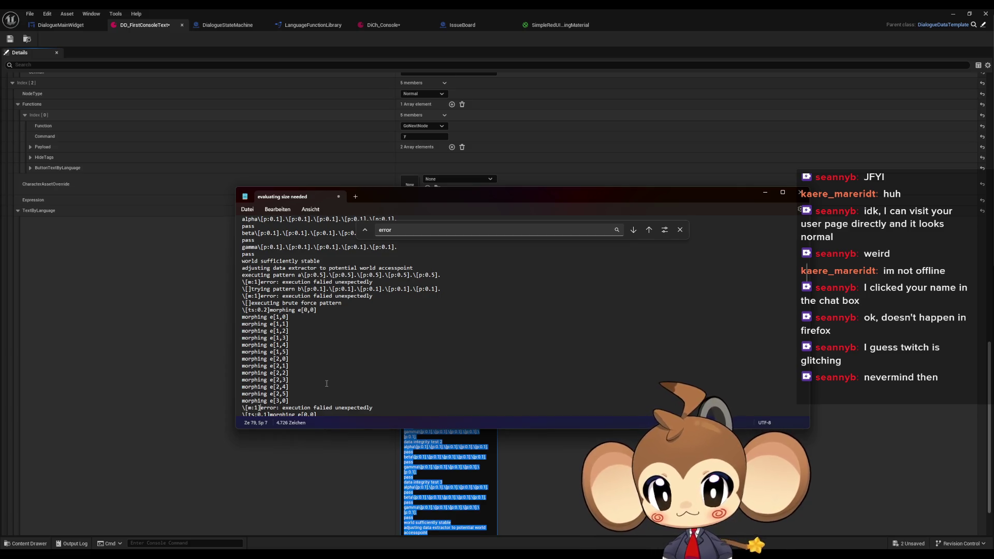
pyautogui.scroll(-3, 330, 382)
pyautogui.click(398, 342)
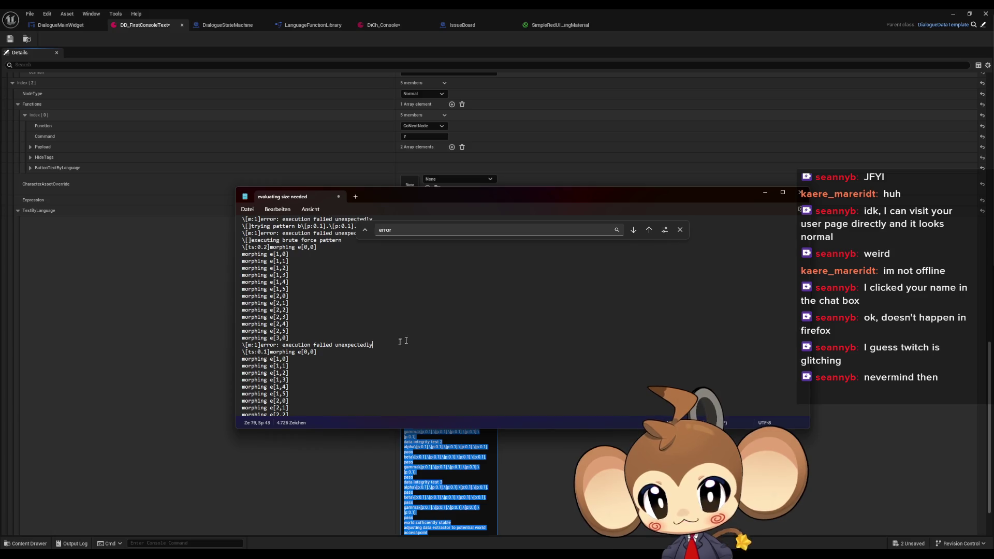
pyautogui.scroll(-4, 255, 346)
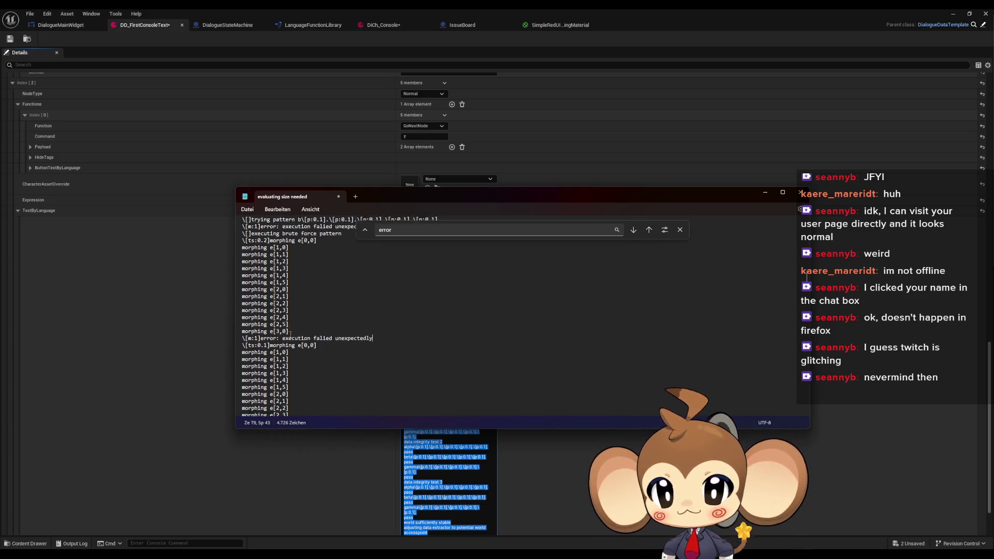
pyautogui.click(243, 366)
pyautogui.write('\\[m:1]')
pyautogui.scroll(-3, 281, 347)
pyautogui.scroll(-3, 281, 347)
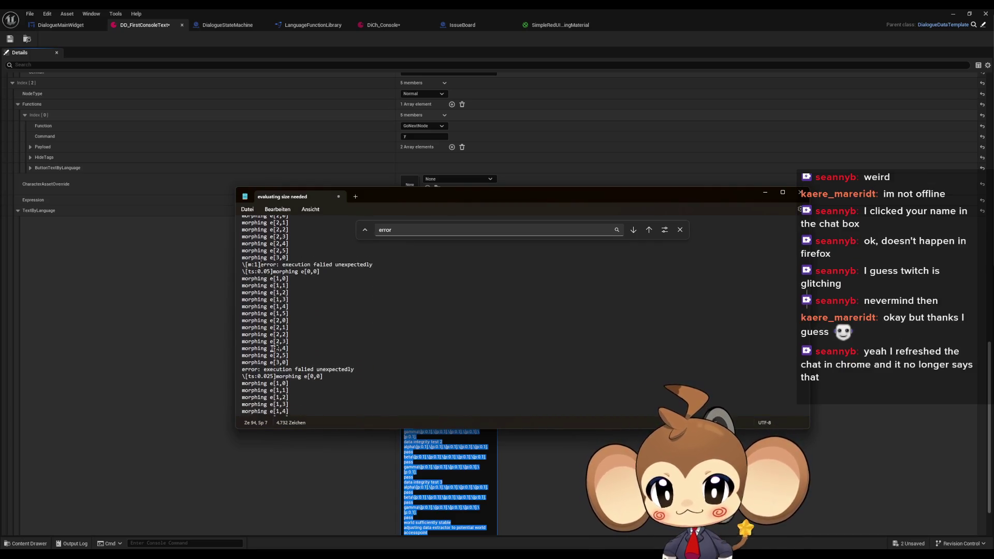
pyautogui.click(243, 345)
pyautogui.write('\\[m:1]')
# Paste \[m:1] before the further error lines down to line 169
pyautogui.scroll(-6, 284, 357)
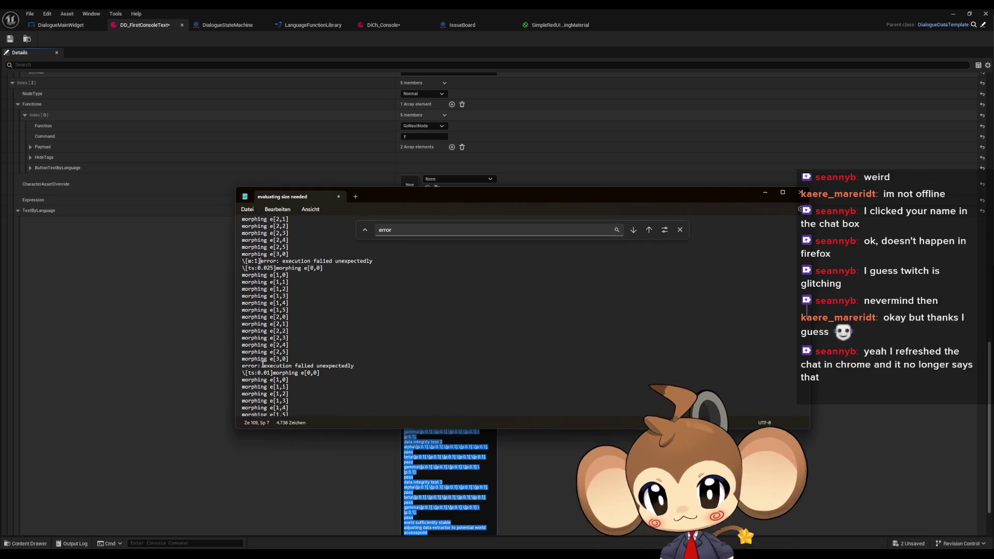
pyautogui.write('\\[m:1]')
pyautogui.scroll(-5, 259, 329)
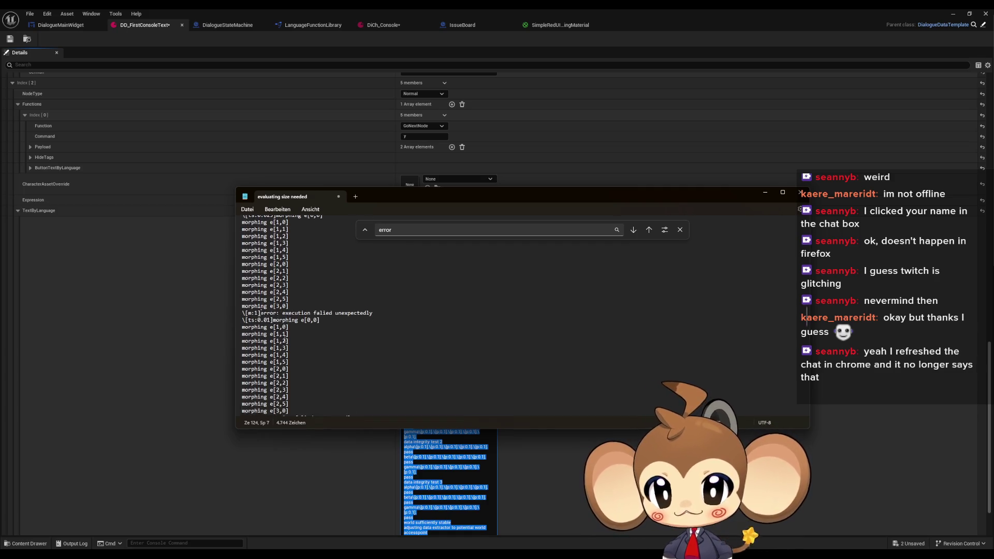
pyautogui.click(243, 324)
pyautogui.write('\\[m:1]')
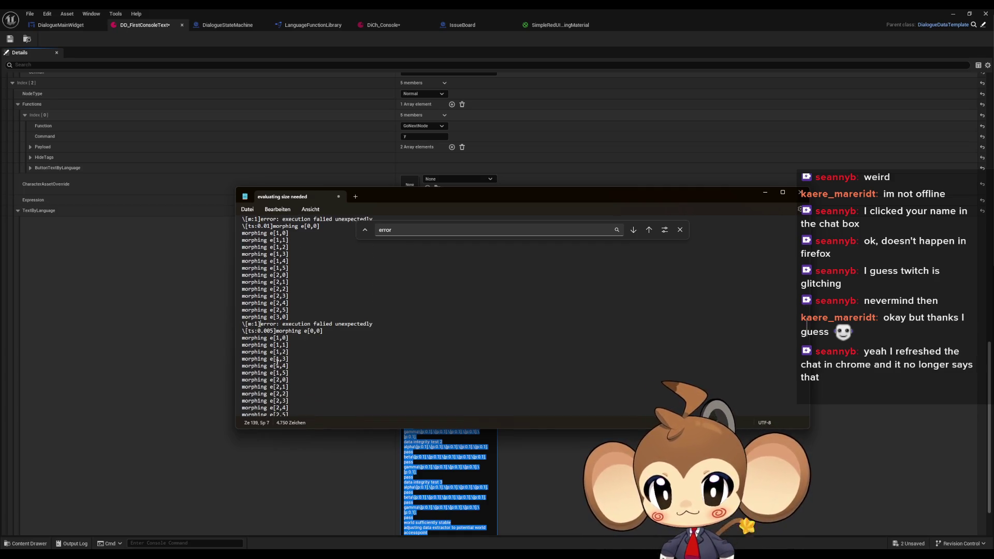
pyautogui.scroll(-4, 243, 326)
pyautogui.tripleClick(241, 345)
pyautogui.click(241, 344)
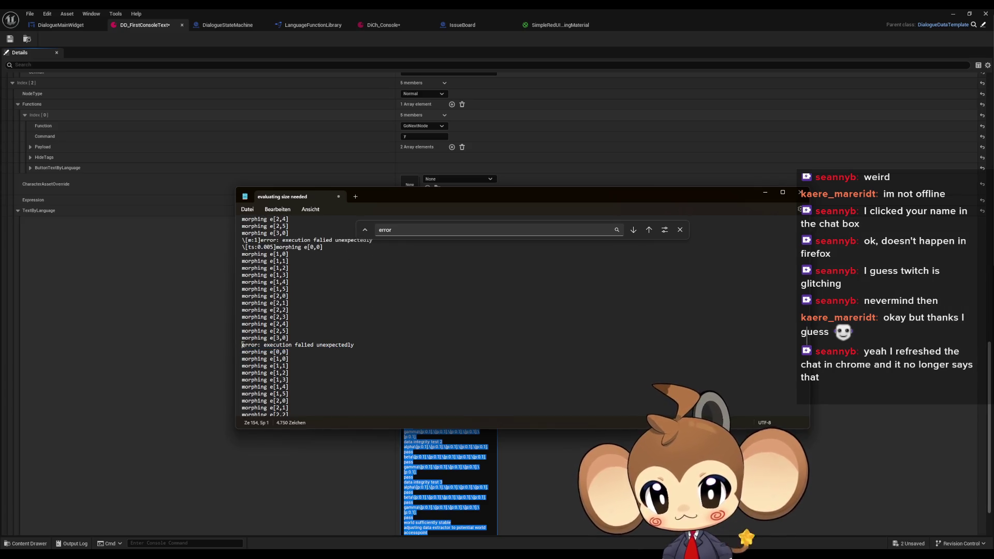
pyautogui.write('\\[m:1]')
pyautogui.click(634, 231)
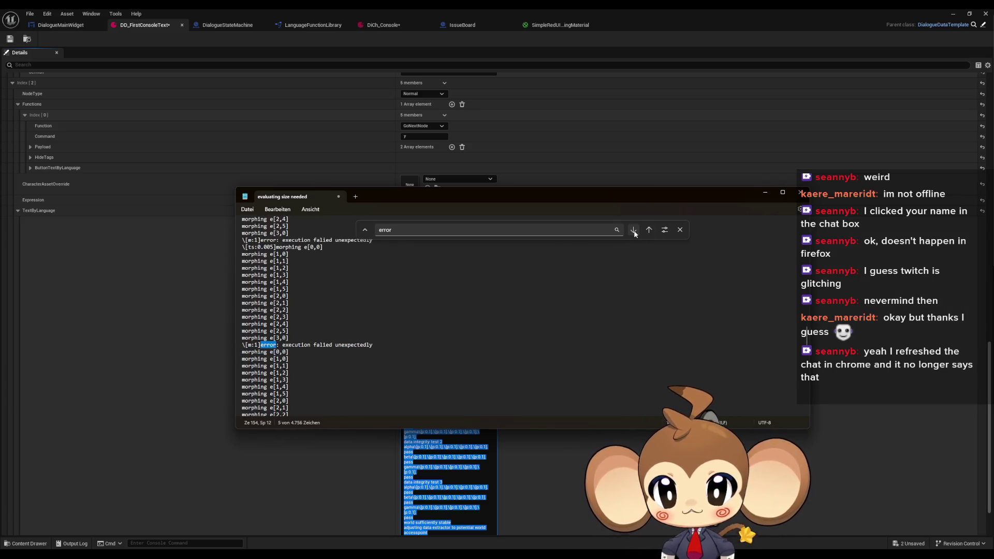
pyautogui.click(634, 231)
pyautogui.click(241, 407)
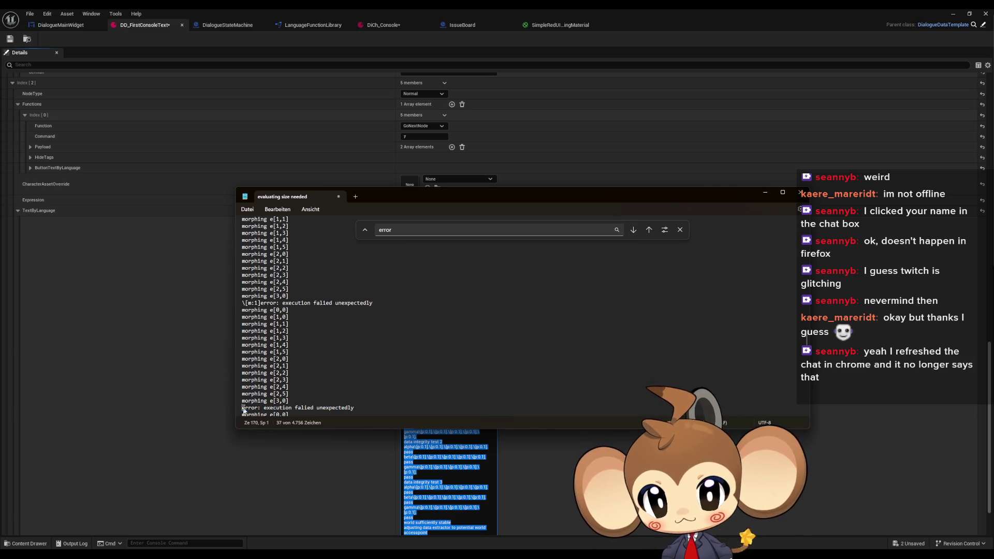
pyautogui.write('\\[m:1]')
# Paste \[m:1] before the error lines on lines 184, 199 and 214
pyautogui.scroll(-6, 304, 373)
pyautogui.scroll(-2, 304, 373)
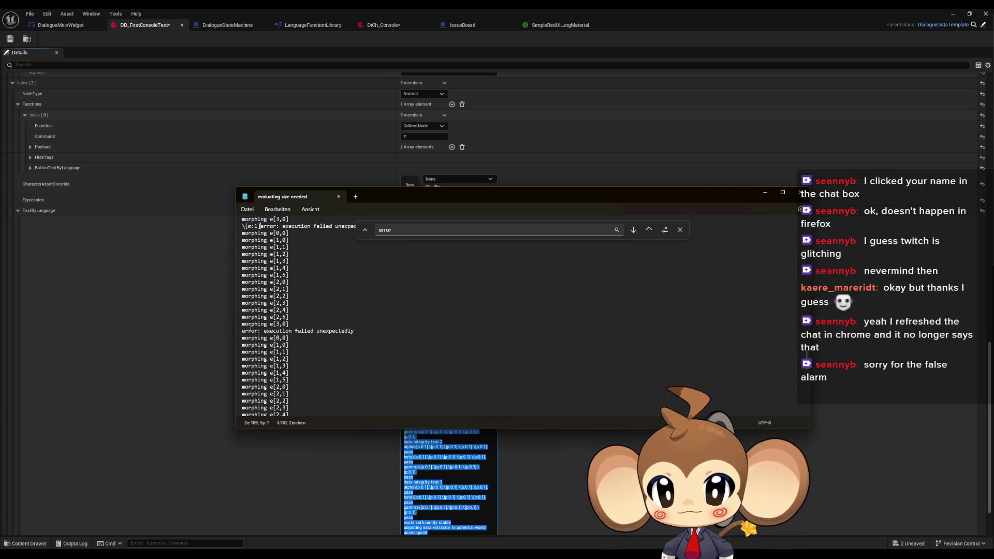
pyautogui.write('\\[m:1]')
pyautogui.scroll(-4, 255, 336)
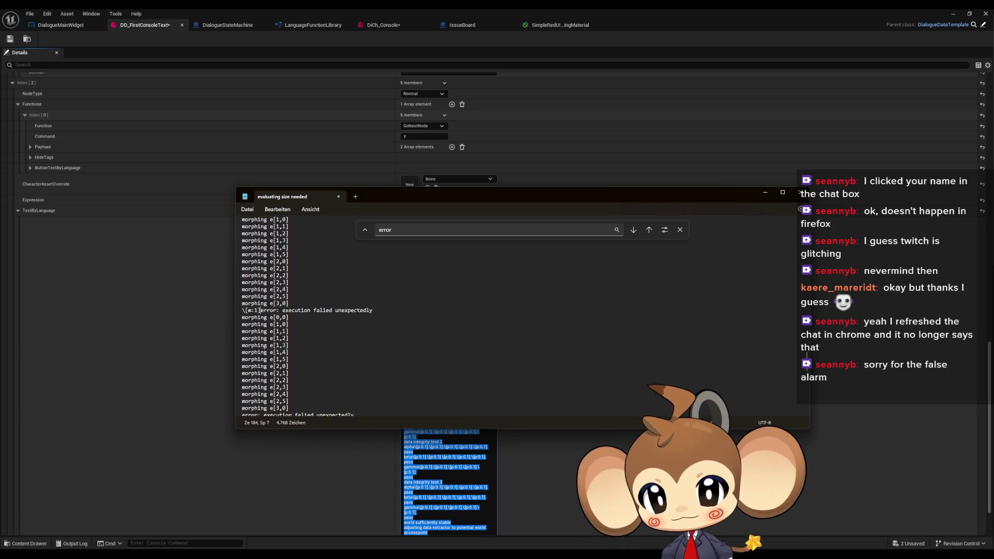
pyautogui.write('\\[m:1]')
pyautogui.scroll(-5, 254, 367)
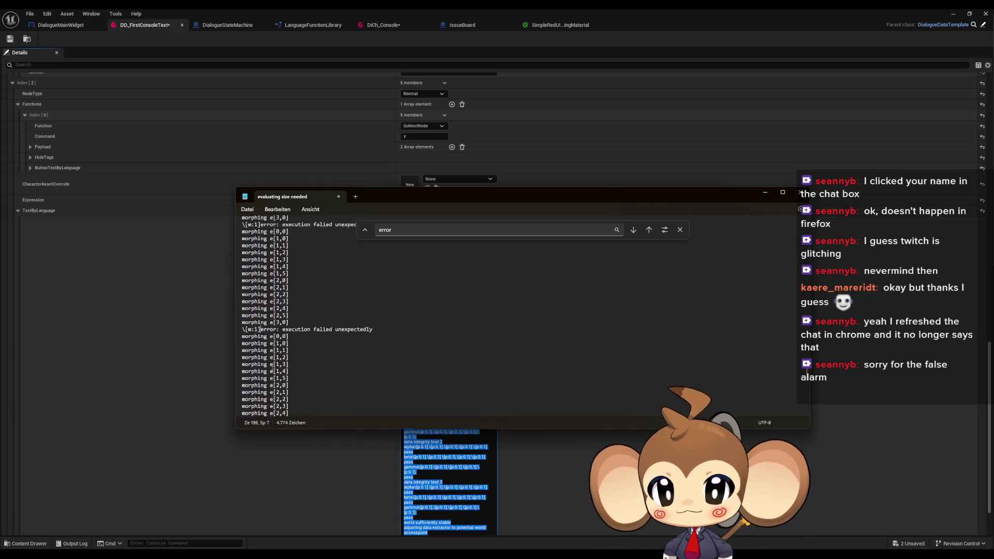
pyautogui.scroll(-6, 244, 341)
pyautogui.click(243, 331)
pyautogui.hotkey('ctrl', 'v')
pyautogui.write('\\[m:1]')
# Step through the matches to line 237 and type \[m:1] before that error
pyautogui.click(634, 232)
pyautogui.click(635, 233)
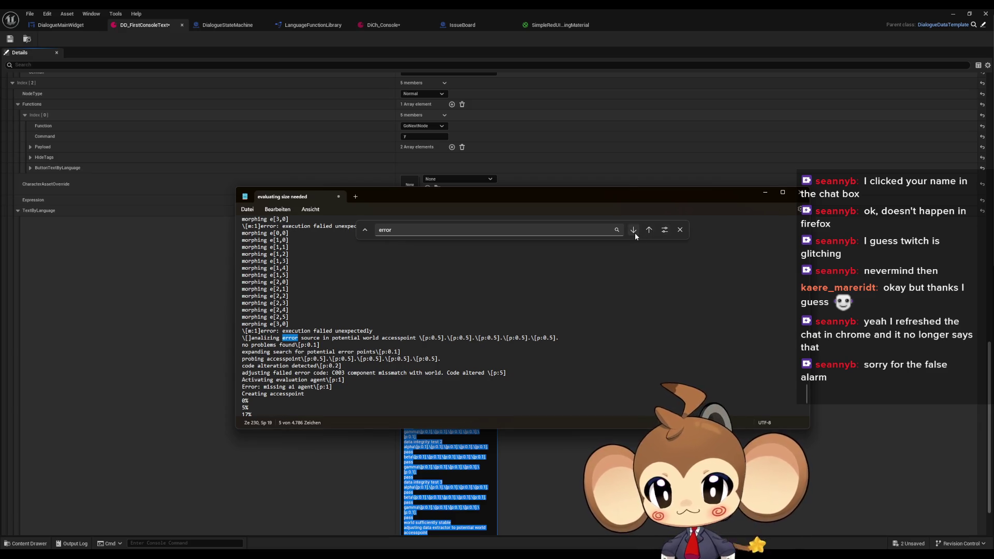
pyautogui.click(635, 233)
pyautogui.click(635, 234)
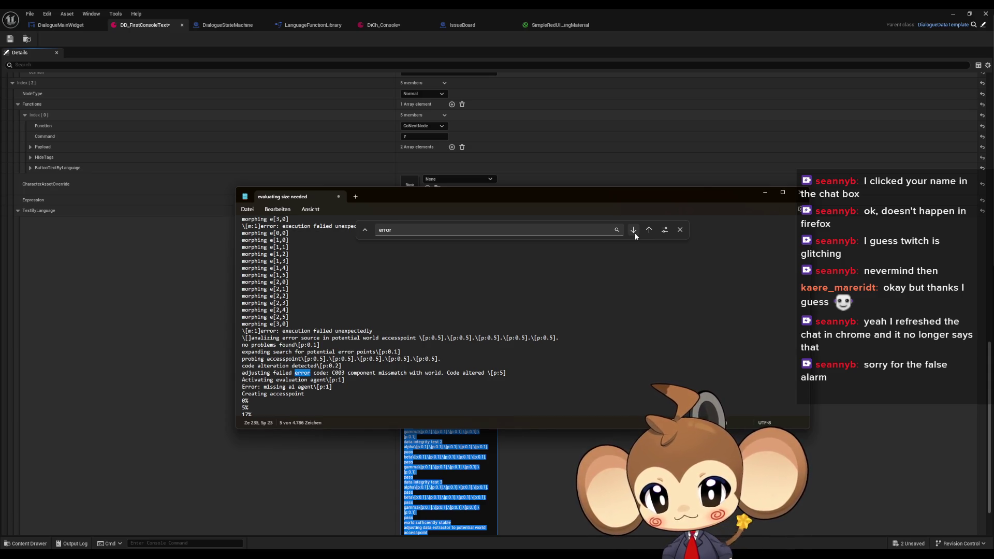
pyautogui.click(635, 233)
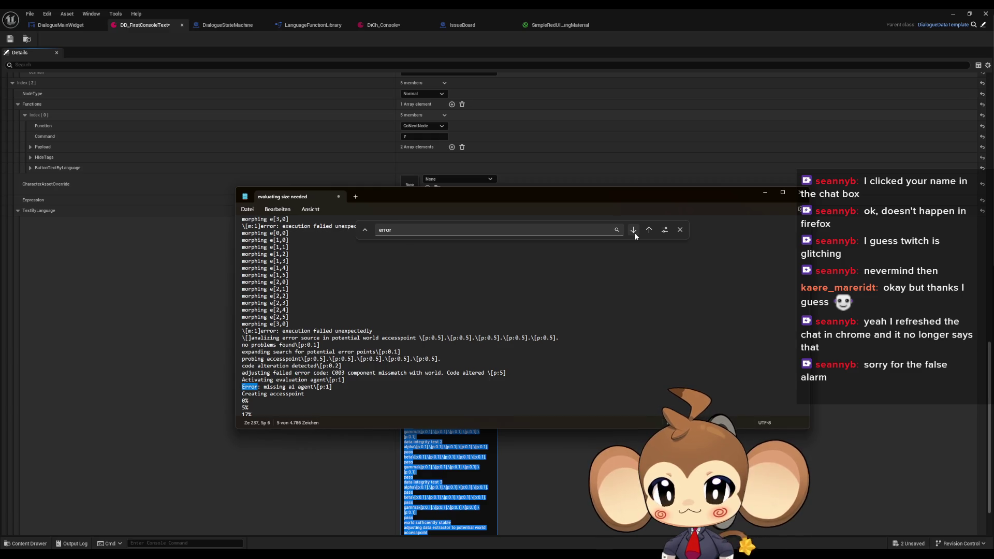
pyautogui.click(245, 386)
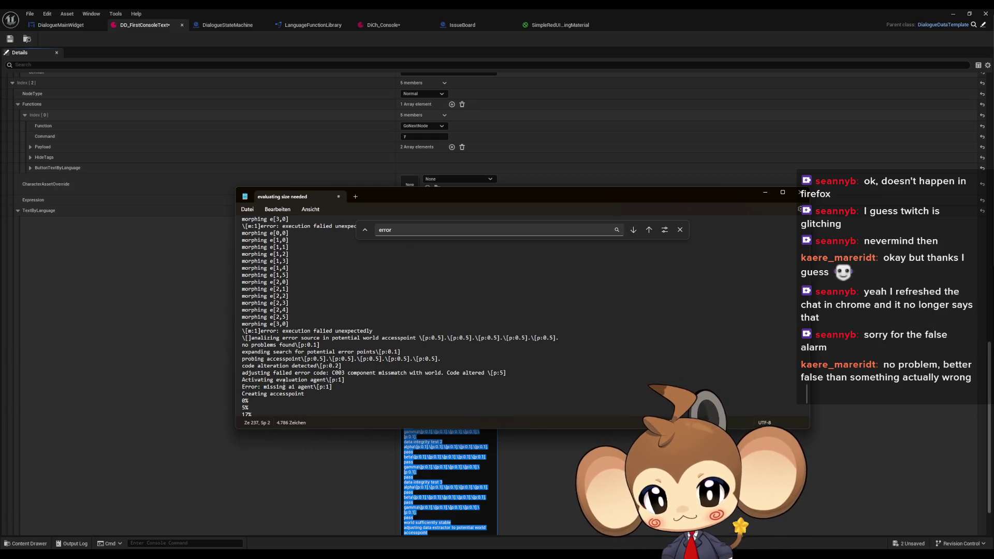
pyautogui.write('\\[m:1]e')
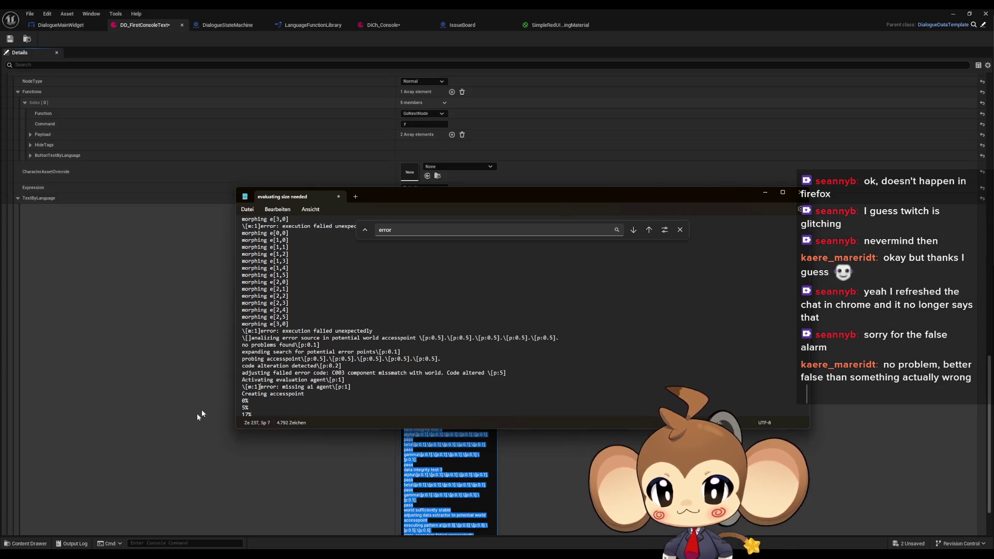
# Add a \[] marker before the 'Creating accesspoint' line
pyautogui.scroll(-1, 200, 411)
pyautogui.click(244, 351)
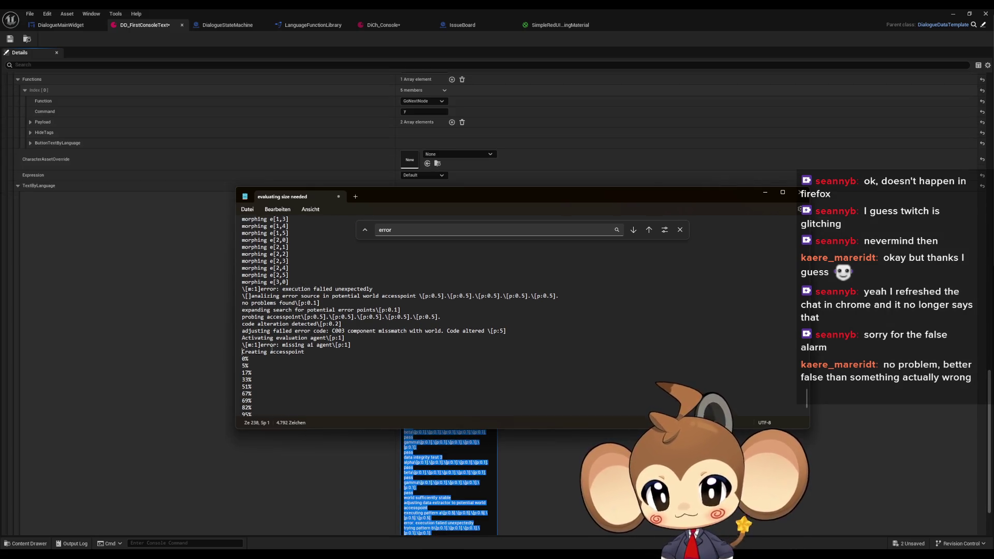
pyautogui.write('\\[]')
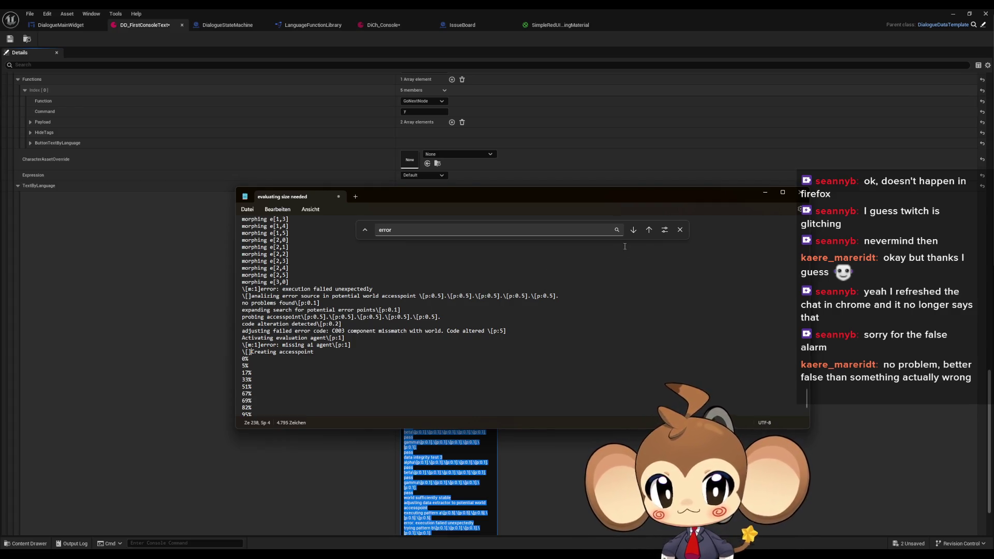
# Copy the whole script and paste it into the Unreal dialogue text field
pyautogui.click(646, 232)
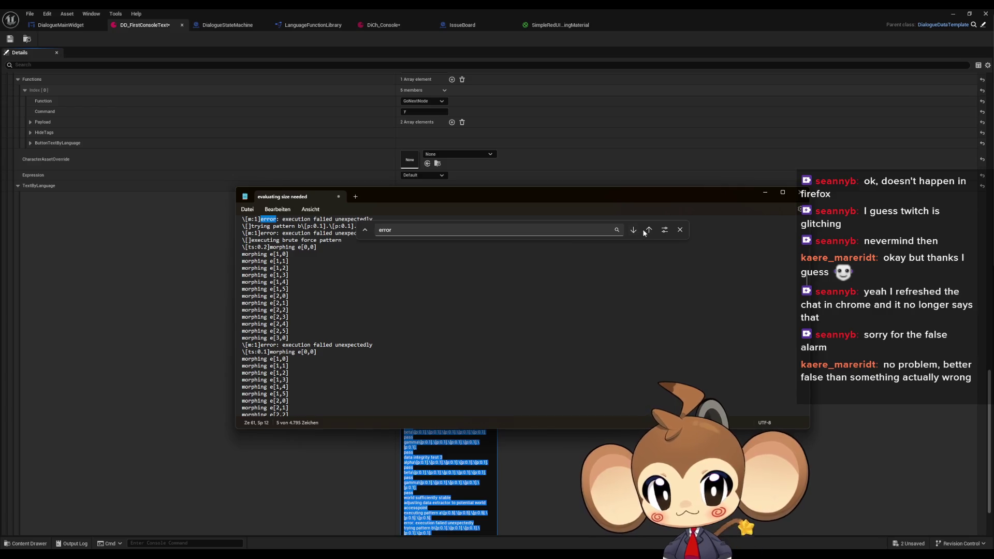
pyautogui.click(588, 317)
pyautogui.hotkey('ctrl', 'a')
pyautogui.hotkey('ctrl', 'c')
pyautogui.click(481, 457)
pyautogui.hotkey('ctrl', 'v')
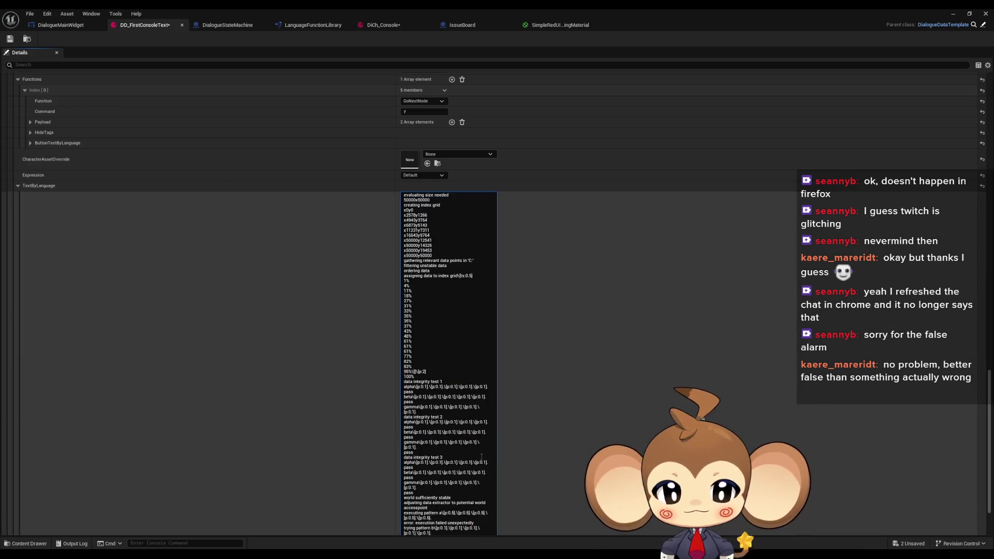
# Replace the TextByLanguage text with the updated script, save DD_FirstConsoleText, and play the level
pyautogui.hotkey('ctrl', 'a')
pyautogui.hotkey('ctrl', 'v')
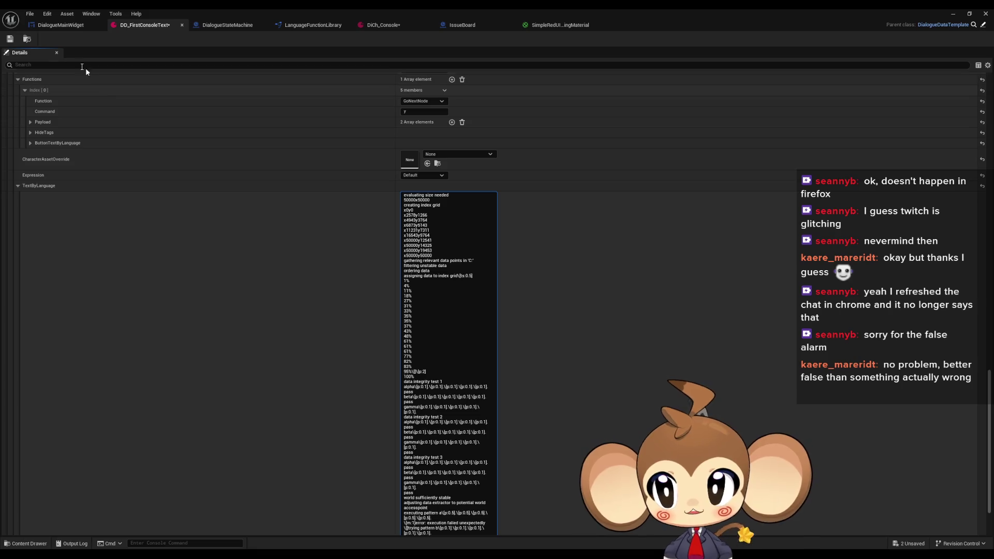
pyautogui.click(10, 39)
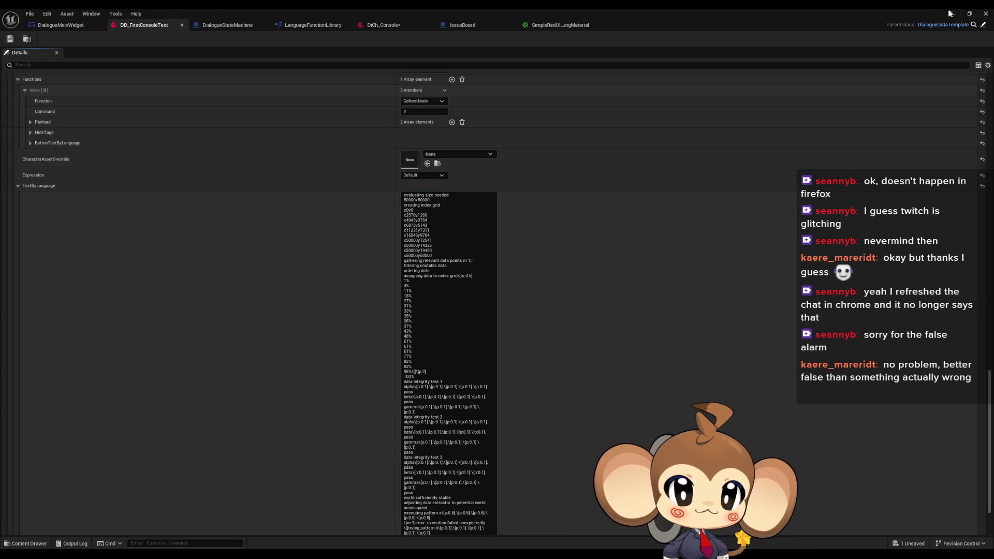
pyautogui.click(953, 14)
pyautogui.click(193, 39)
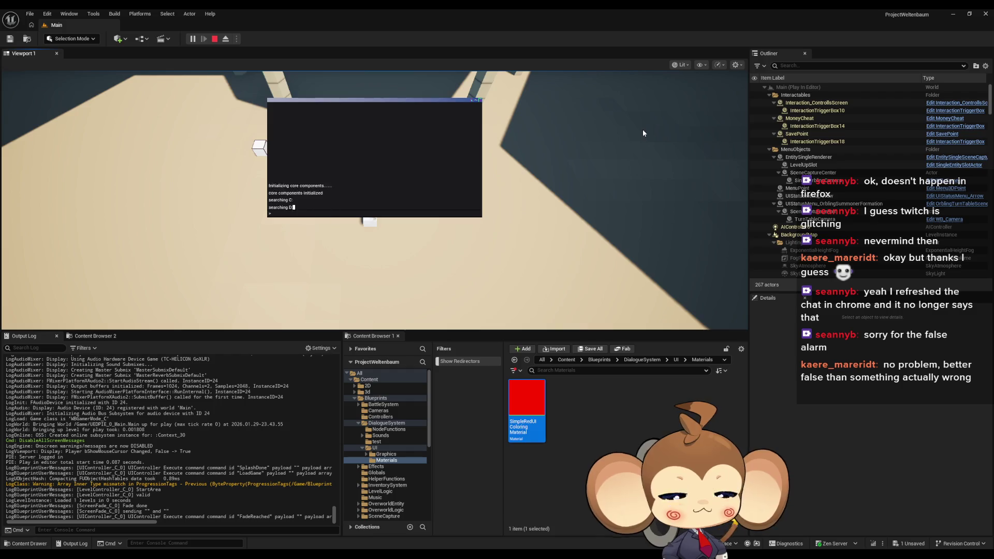
# Answer the in-game console prompts, leave fullscreen and stop the Play In Editor session
pyautogui.press('Return')
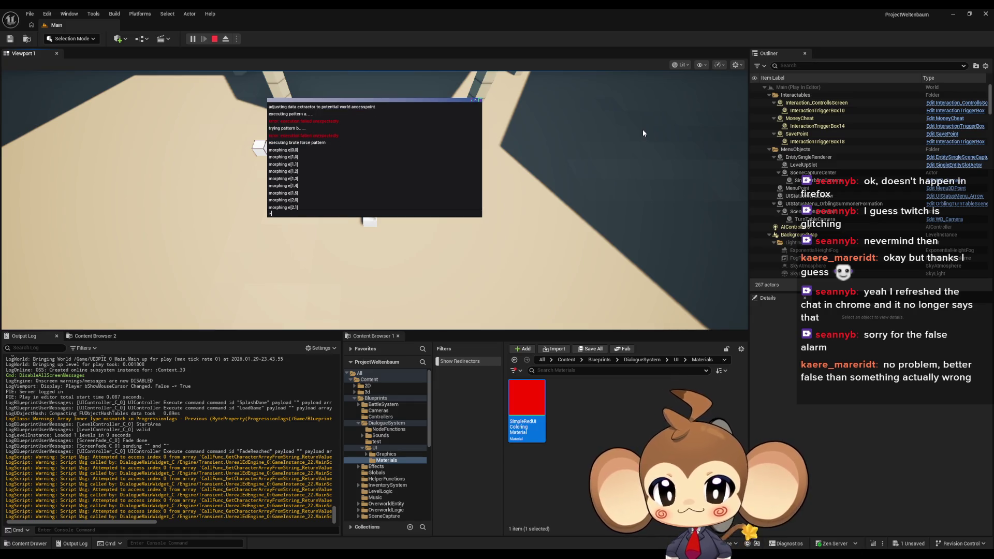
pyautogui.press('F11')
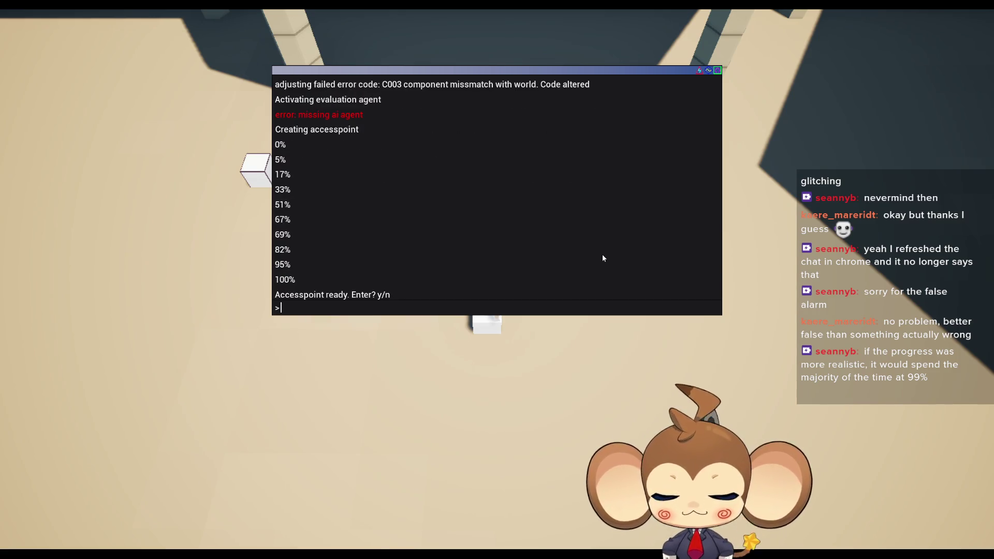
pyautogui.press('y')
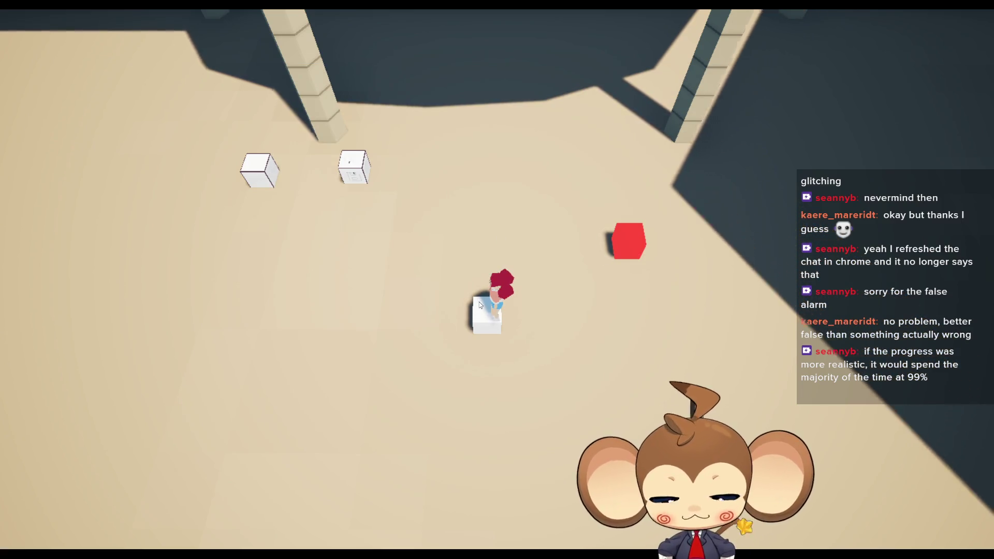
pyautogui.press('F11')
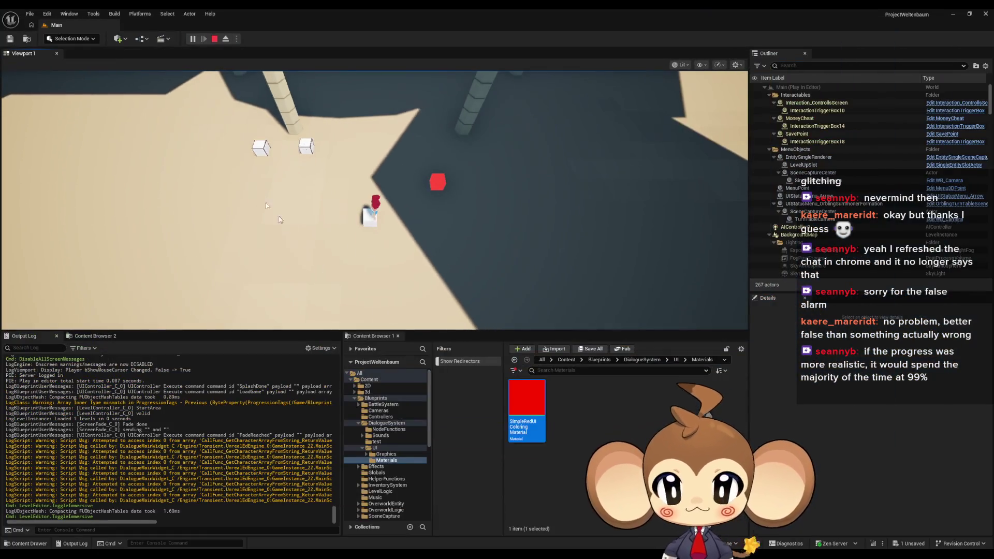
pyautogui.click(215, 40)
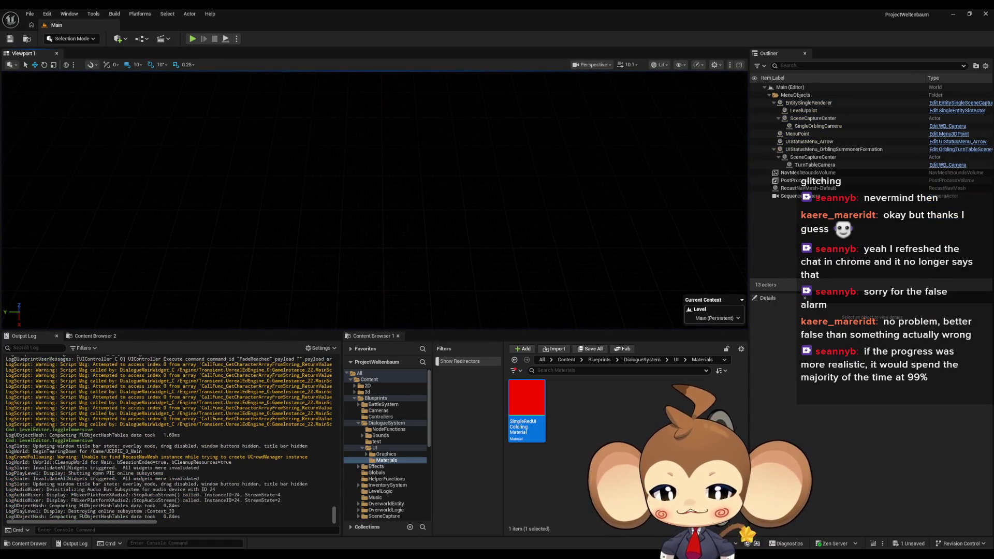
pyautogui.hotkey('alt', 'Tab')
# Type a \[] marker before the first morphing e[0,0] line after an error and paste it on the next
pyautogui.scroll(-5, 316, 331)
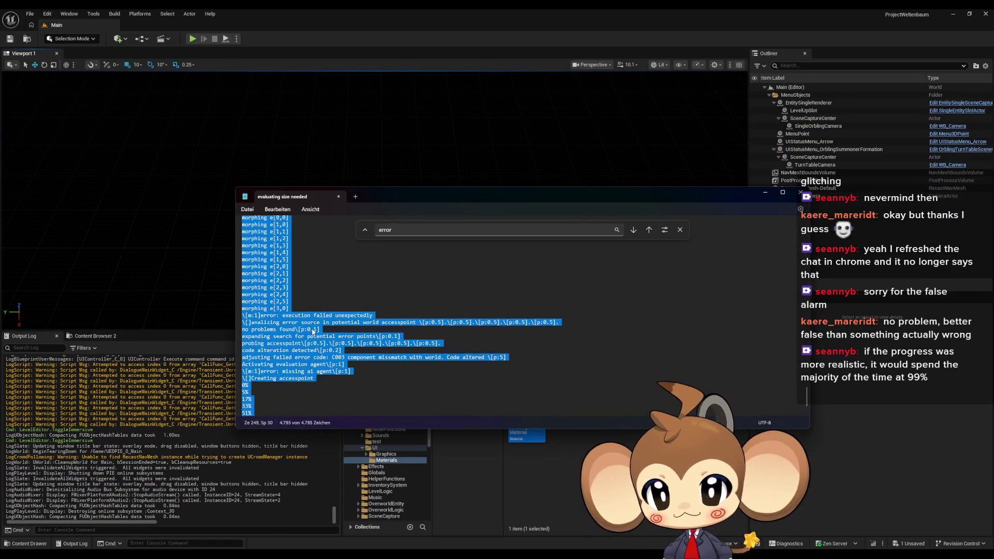
pyautogui.scroll(-2, 310, 337)
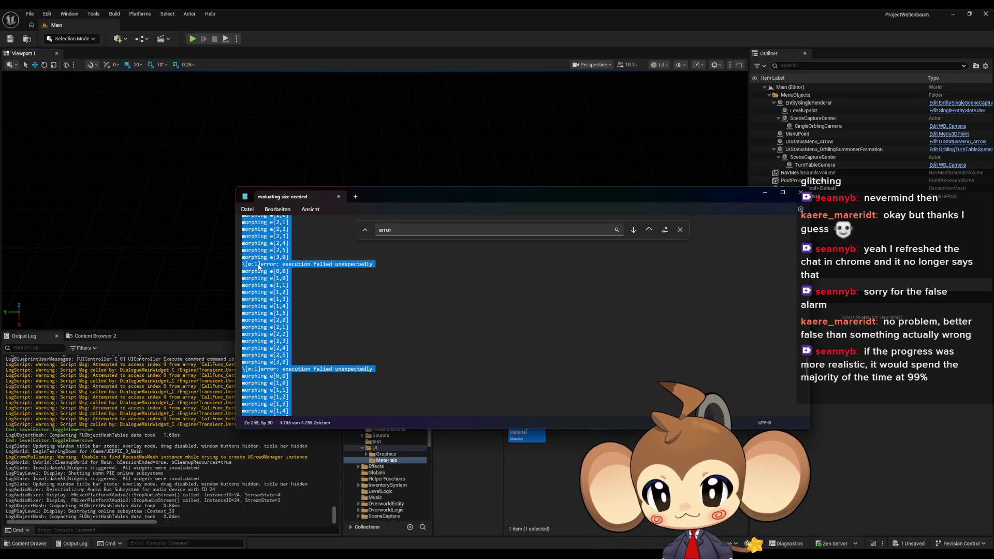
pyautogui.scroll(-2, 261, 269)
pyautogui.scroll(5, 254, 342)
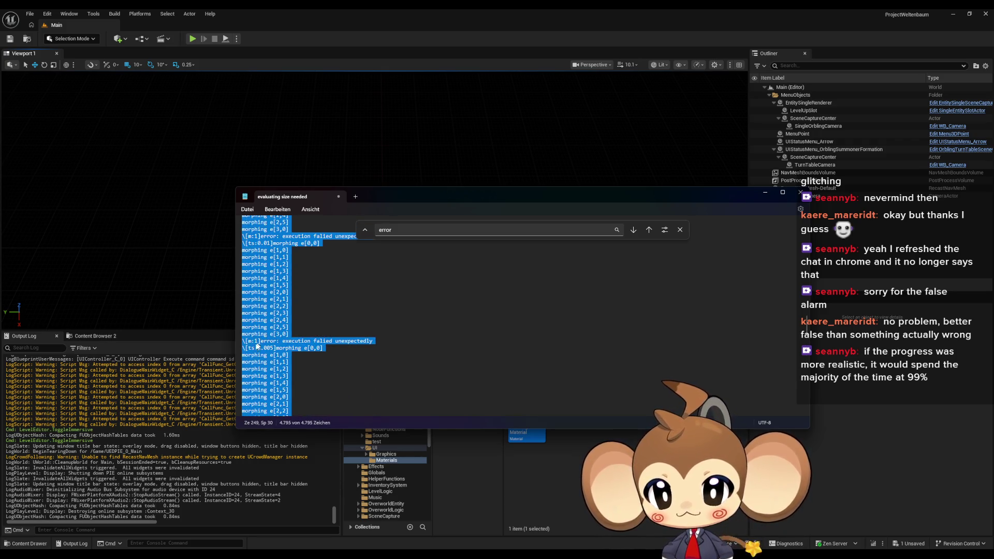
pyautogui.scroll(-2, 254, 350)
pyautogui.click(246, 350)
pyautogui.scroll(-3, 247, 350)
pyautogui.scroll(-1, 246, 344)
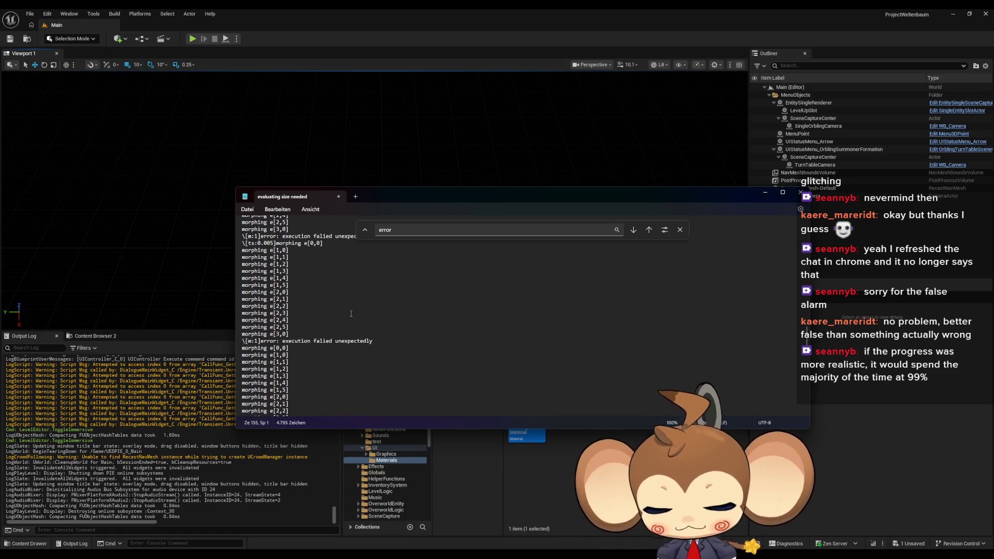
pyautogui.write('\\[]')
pyautogui.hotkey('shift', 'Left')
pyautogui.hotkey('shift', 'Left')
pyautogui.hotkey('shift', 'Left')
pyautogui.scroll(-6, 369, 316)
pyautogui.click(240, 330)
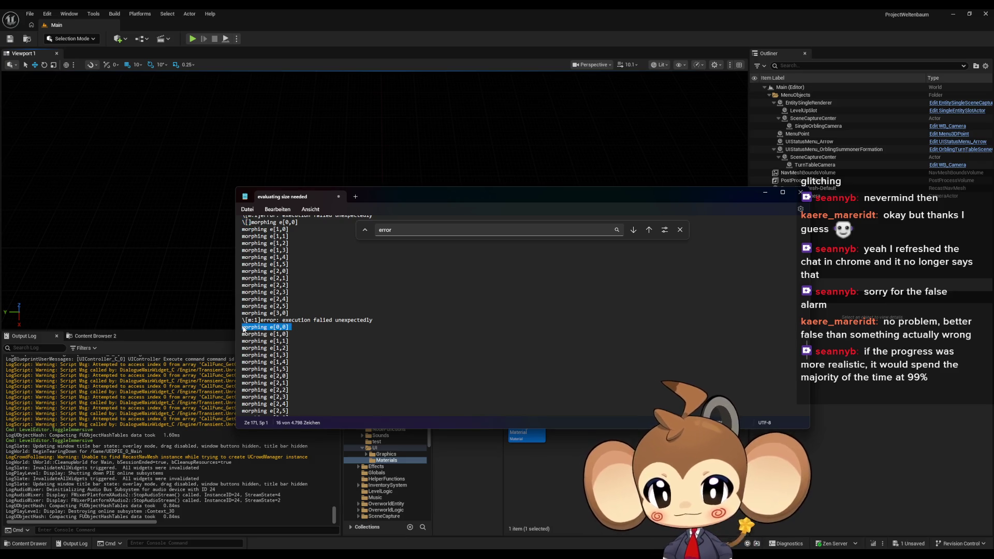
pyautogui.hotkey('ctrl', 'v')
# Paste \[] before the remaining morphing e[0,0] lines and change \[p:5] to \[p:2]
pyautogui.scroll(-6, 250, 329)
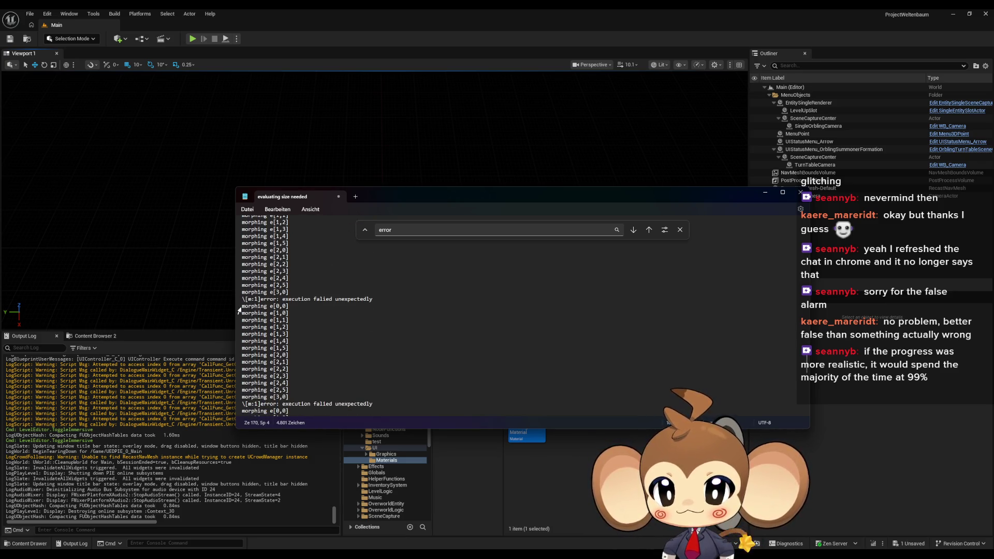
pyautogui.hotkey('ctrl', 'v')
pyautogui.scroll(-1, 245, 295)
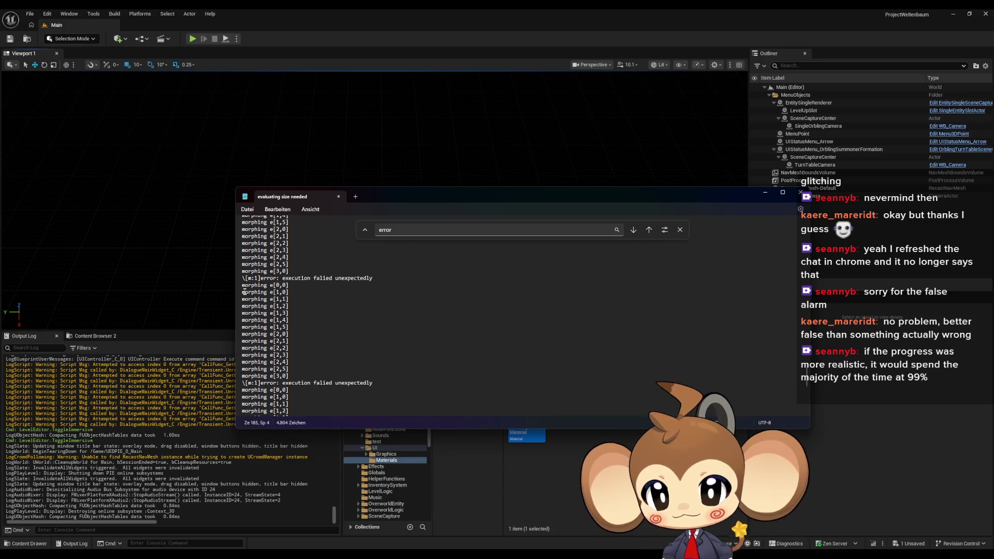
pyautogui.hotkey('ctrl', 'v')
pyautogui.click(240, 392)
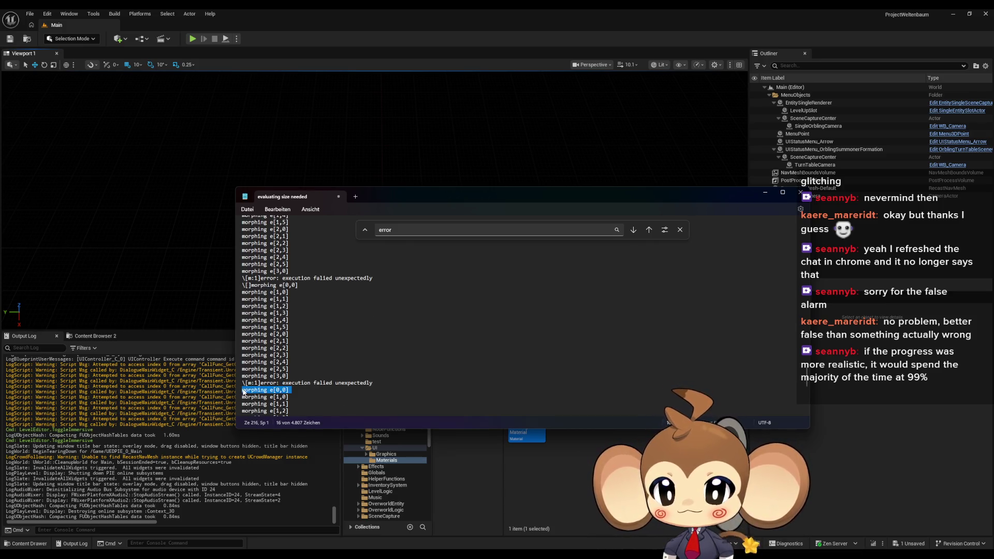
pyautogui.hotkey('ctrl', 'v')
pyautogui.scroll(-6, 240, 393)
pyautogui.scroll(-1, 266, 361)
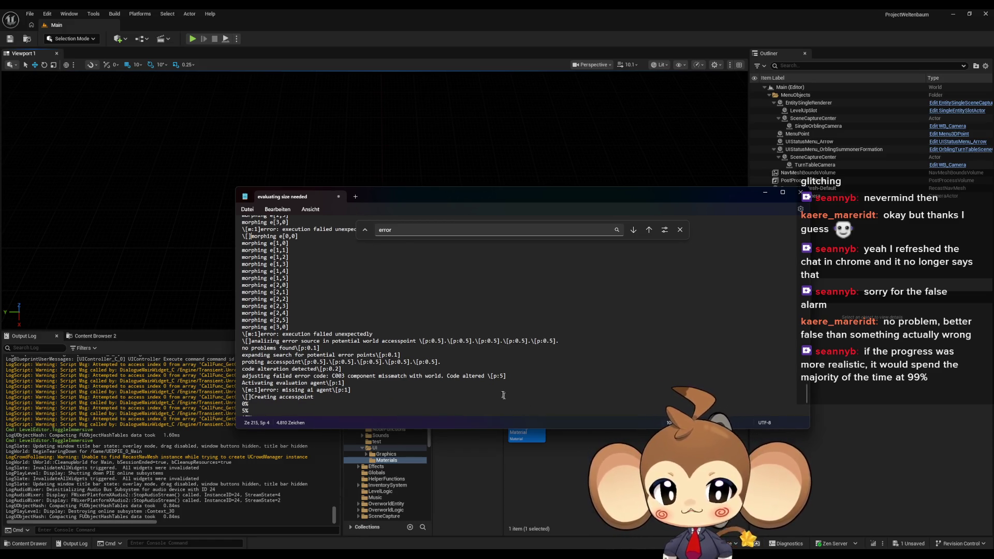
pyautogui.click(502, 376)
pyautogui.write('2')
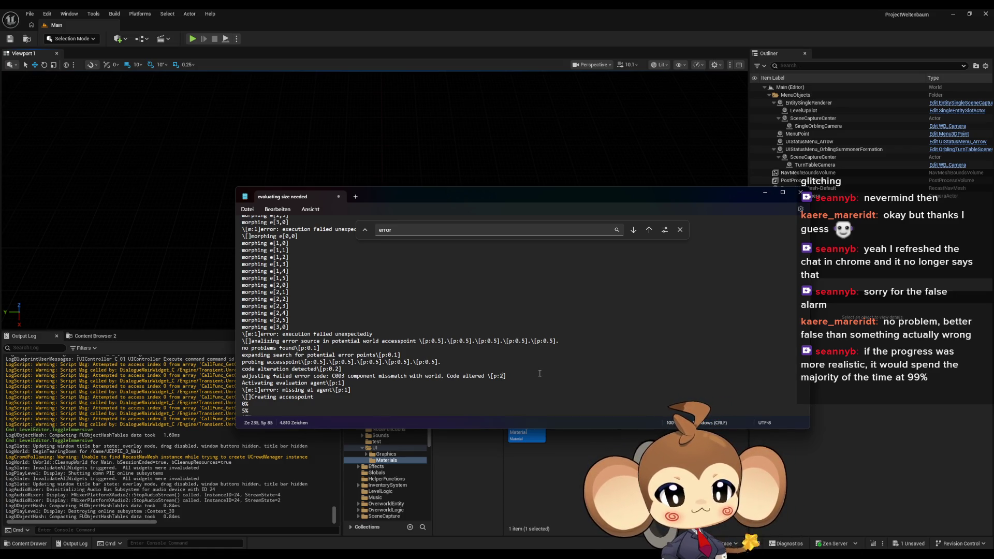
pyautogui.scroll(2, 540, 373)
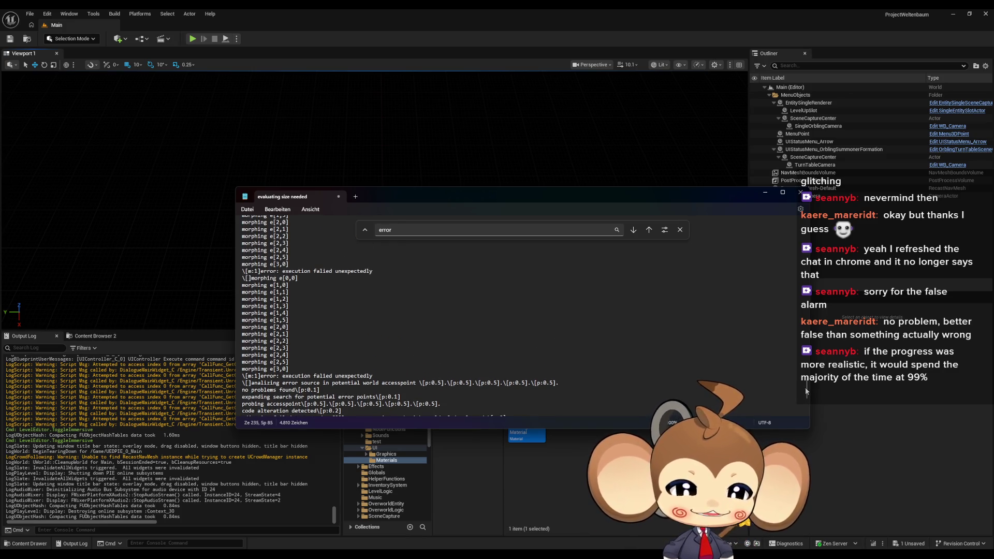
# Check the 95% progress line and its pause marker in the Notepad script
pyautogui.moveTo(806, 392)
pyautogui.mouseDown()
pyautogui.moveTo(802, 301)
pyautogui.moveTo(781, 243)
pyautogui.moveTo(798, 240)
pyautogui.mouseUp()
pyautogui.click(249, 363)
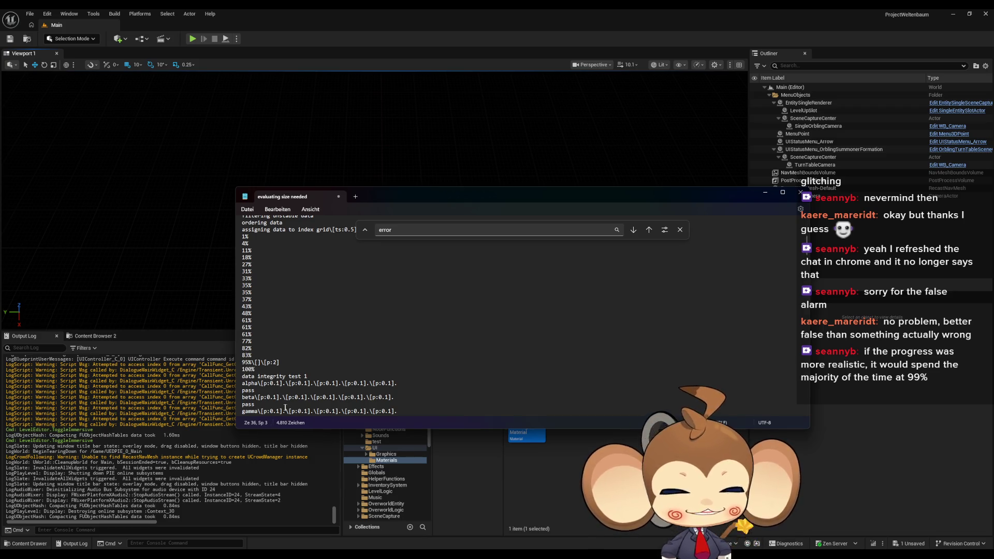
pyautogui.click(270, 362)
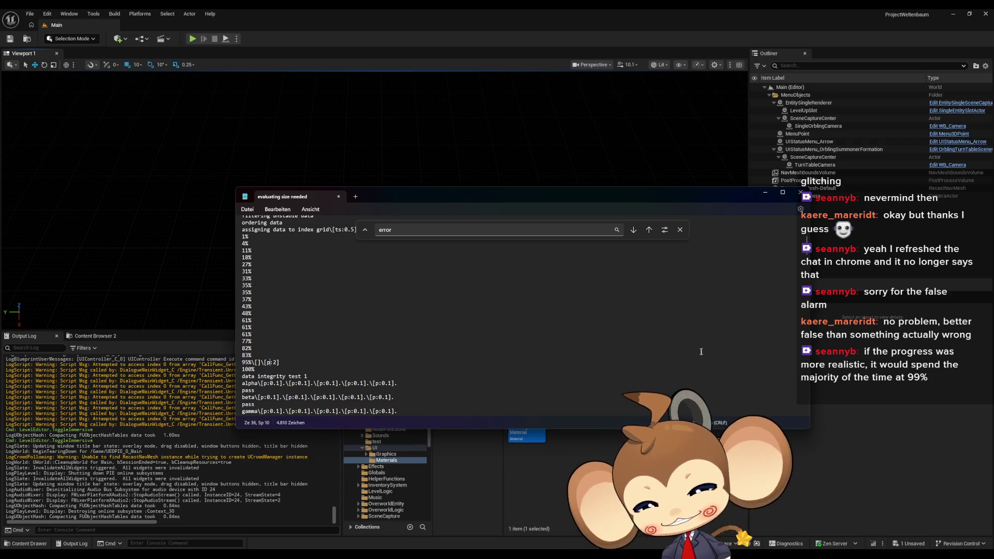
pyautogui.scroll(-15, 788, 380)
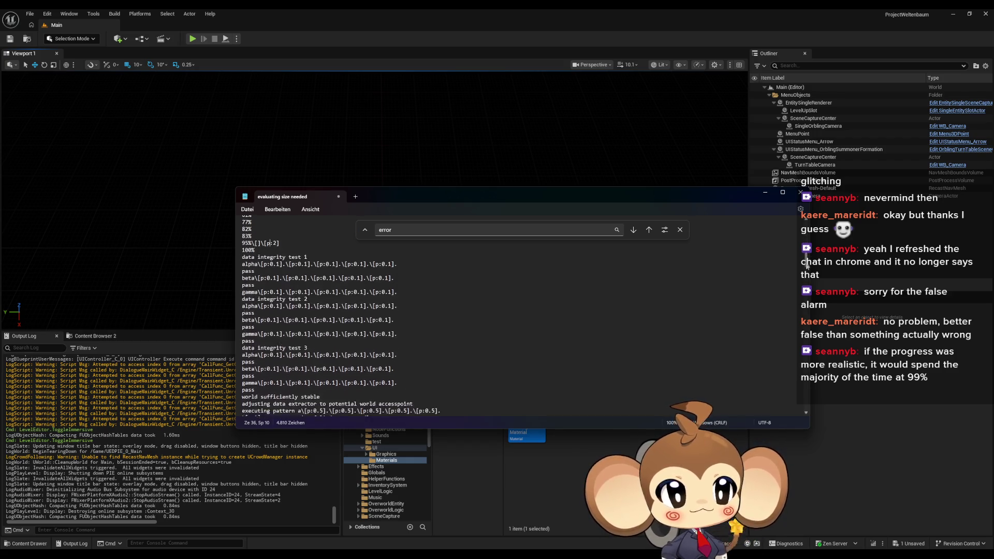
pyautogui.scroll(3, 781, 397)
pyautogui.scroll(-3, 780, 404)
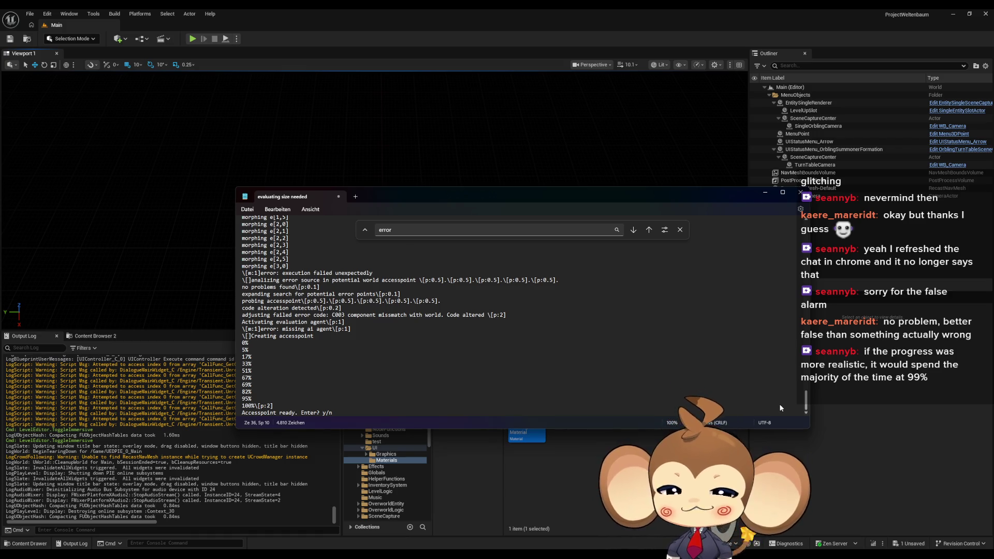
# Close the error search, cancel the save prompt, and select the red UI colouring material in Unreal
pyautogui.click(688, 315)
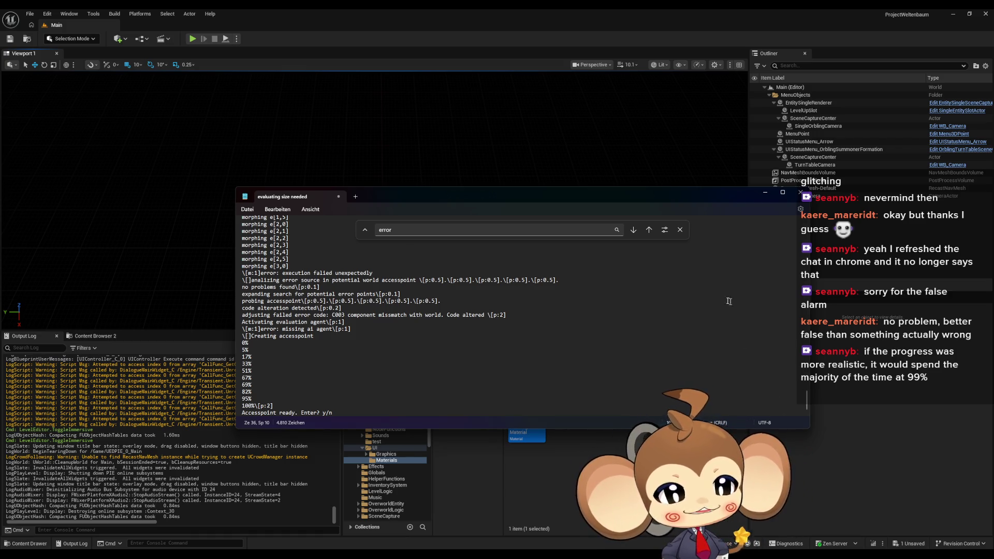
pyautogui.click(678, 231)
pyautogui.click(583, 270)
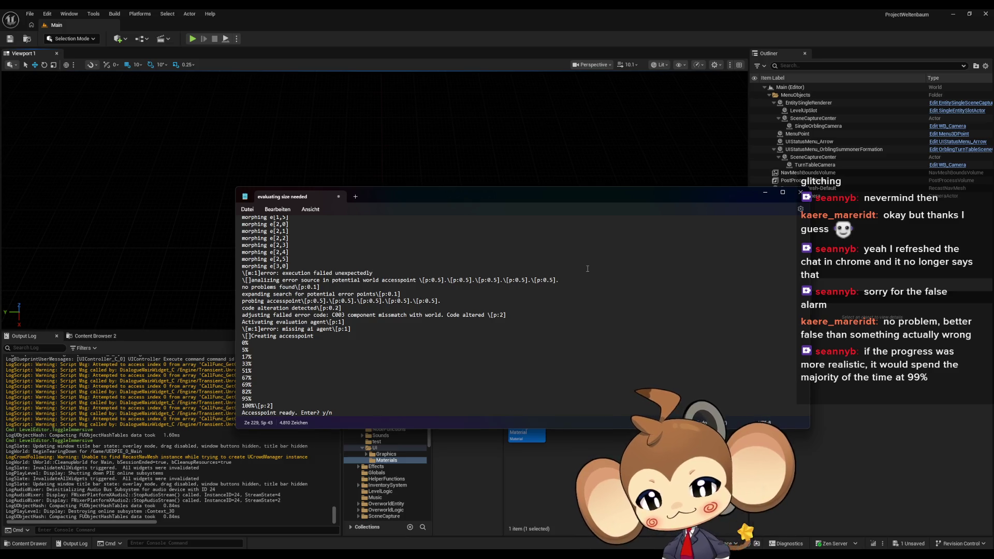
pyautogui.click(428, 301)
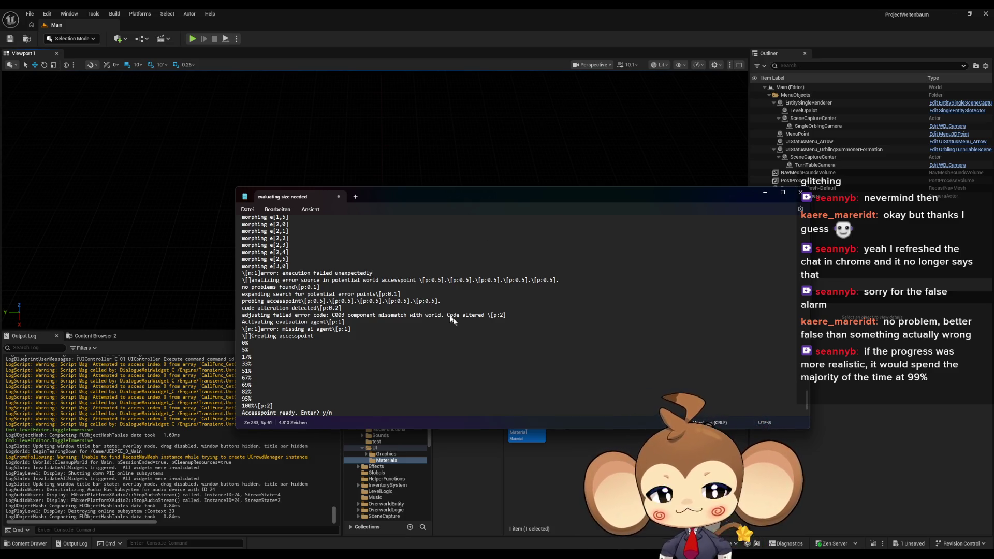
pyautogui.hotkey('ctrl', 's')
pyautogui.click(693, 193)
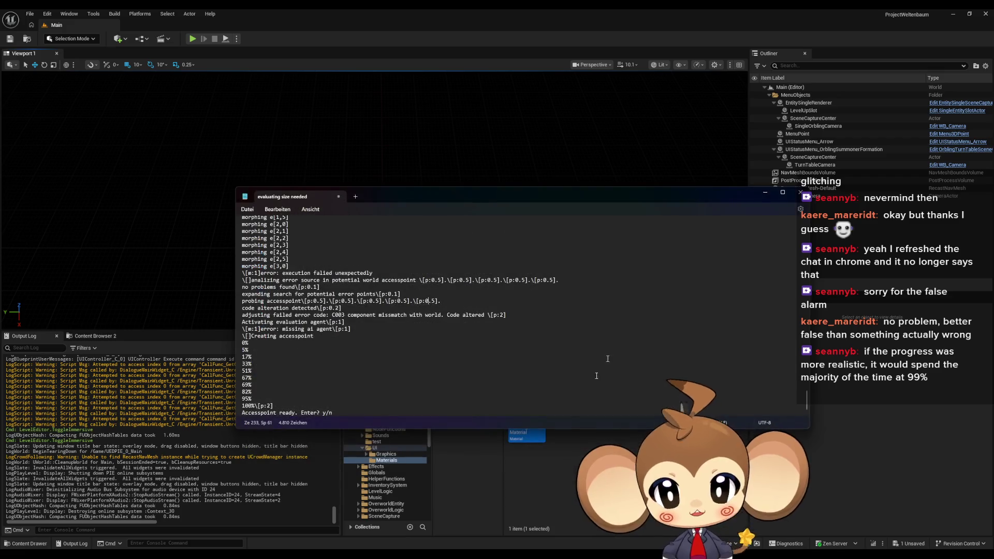
pyautogui.click(556, 481)
pyautogui.click(527, 402)
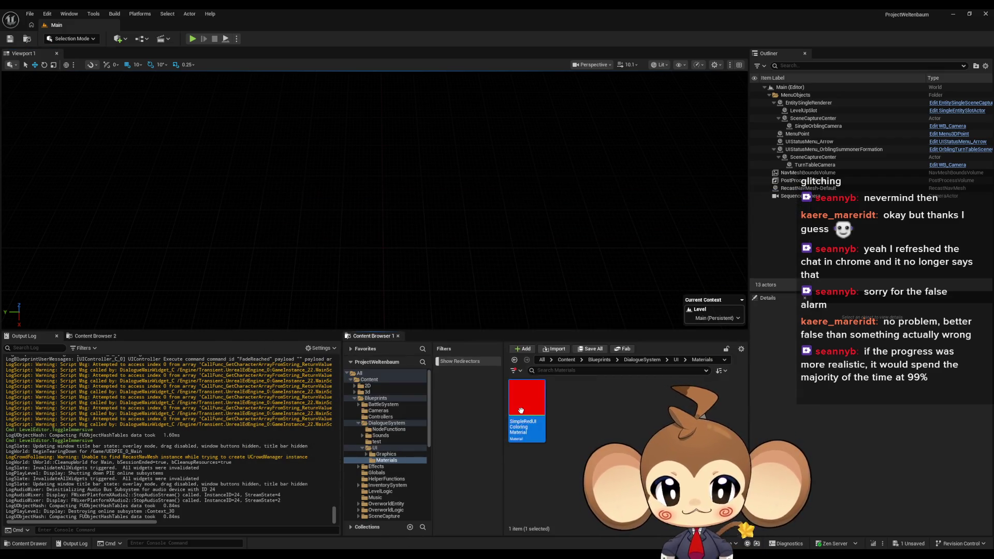
# Duplicate the red material as SimpleGreenUIColoringMaterial and open it for editing
pyautogui.hotkey('ctrl', 'd')
pyautogui.press('Left')
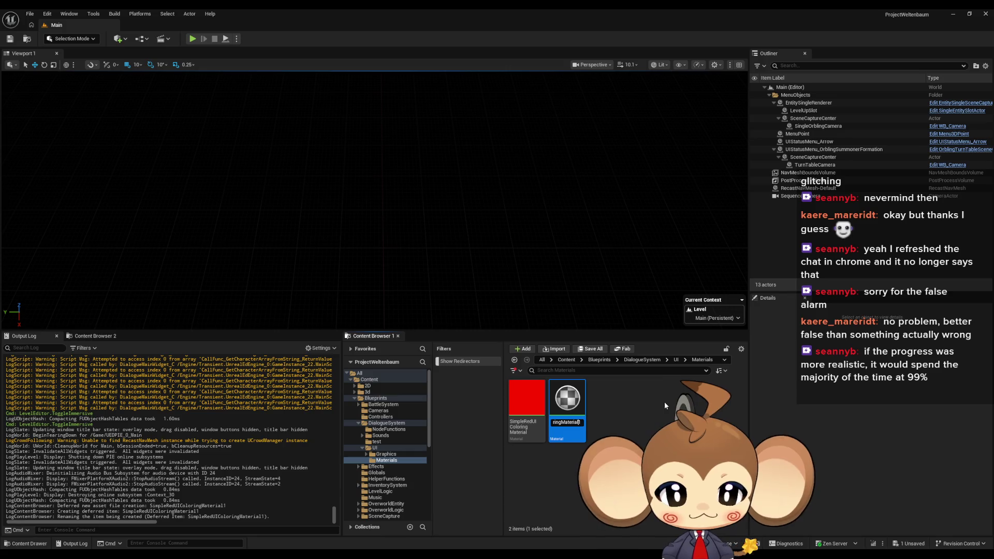
pyautogui.press('Delete')
pyautogui.press('Delete')
pyautogui.press('Delete')
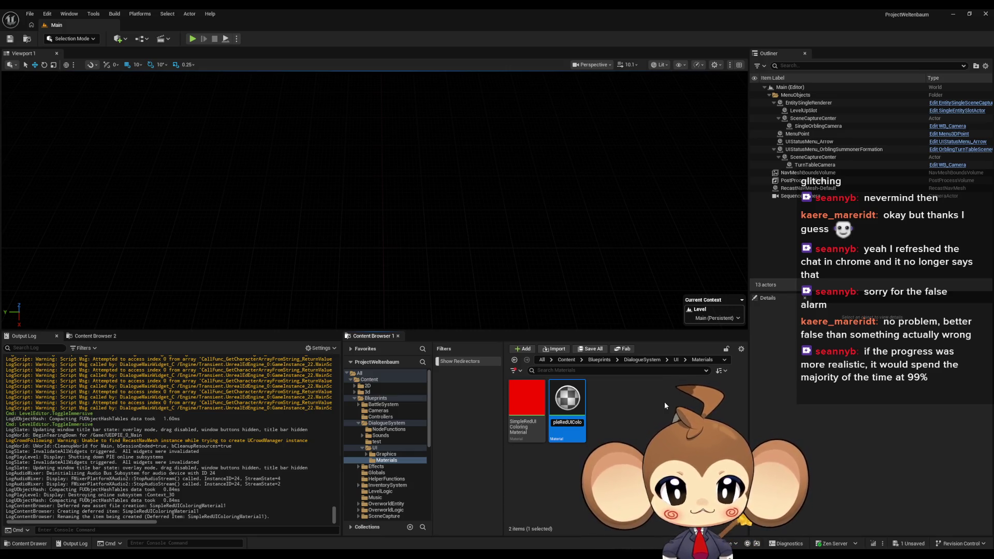
pyautogui.write('Green')
pyautogui.press('Return')
pyautogui.click(527, 423)
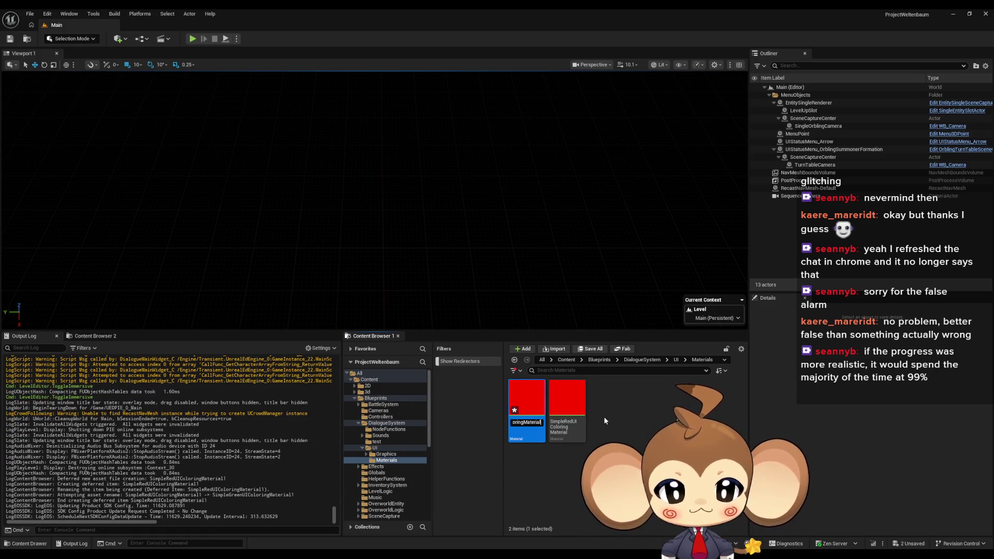
pyautogui.doubleClick(530, 402)
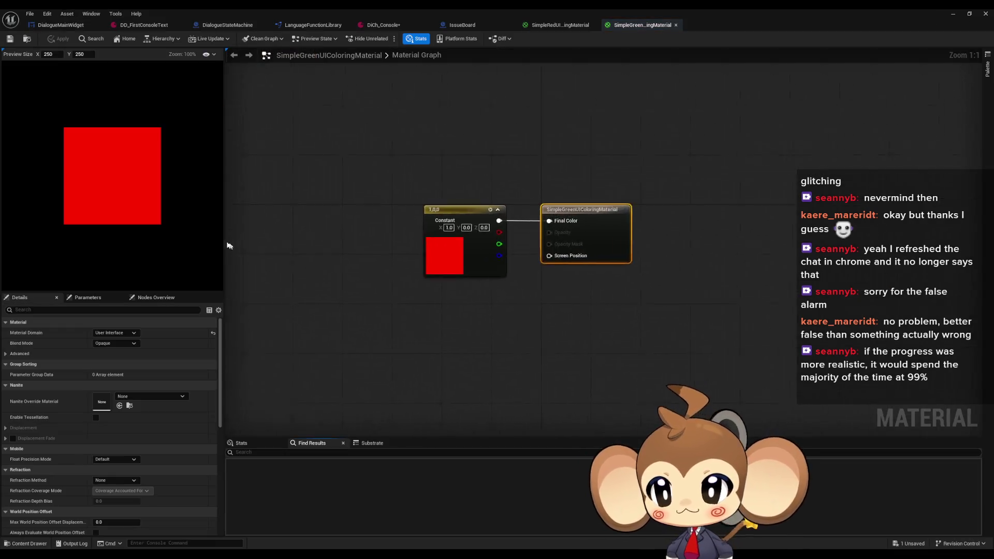
# Set the constant colour to green 1 and red 0, then save the material
pyautogui.click(484, 236)
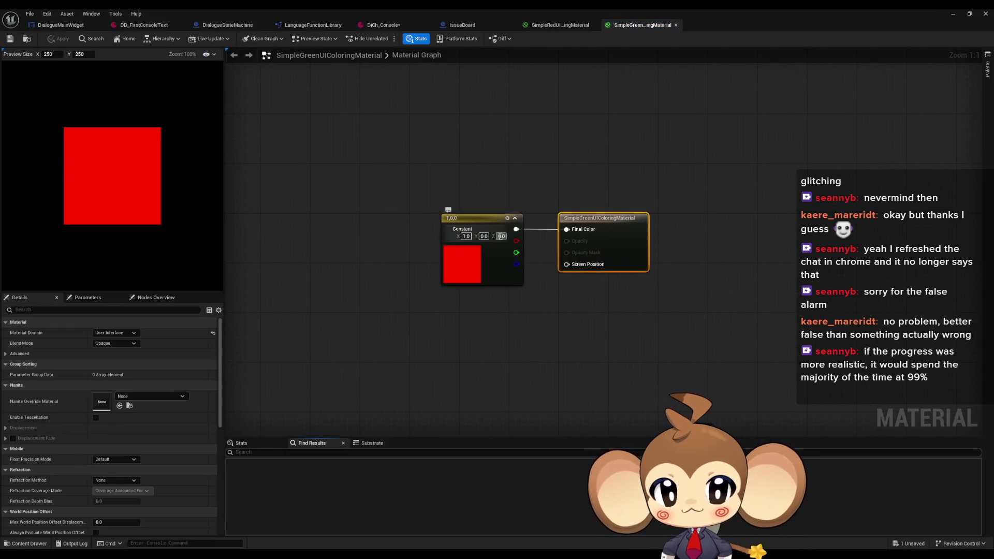
pyautogui.write('1')
pyautogui.press('Return')
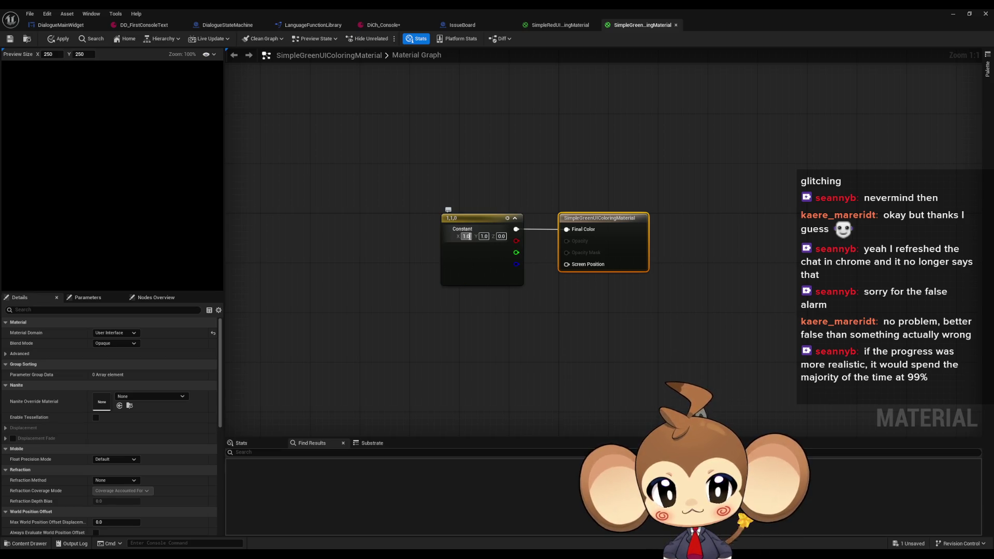
pyautogui.write('0')
pyautogui.press('Return')
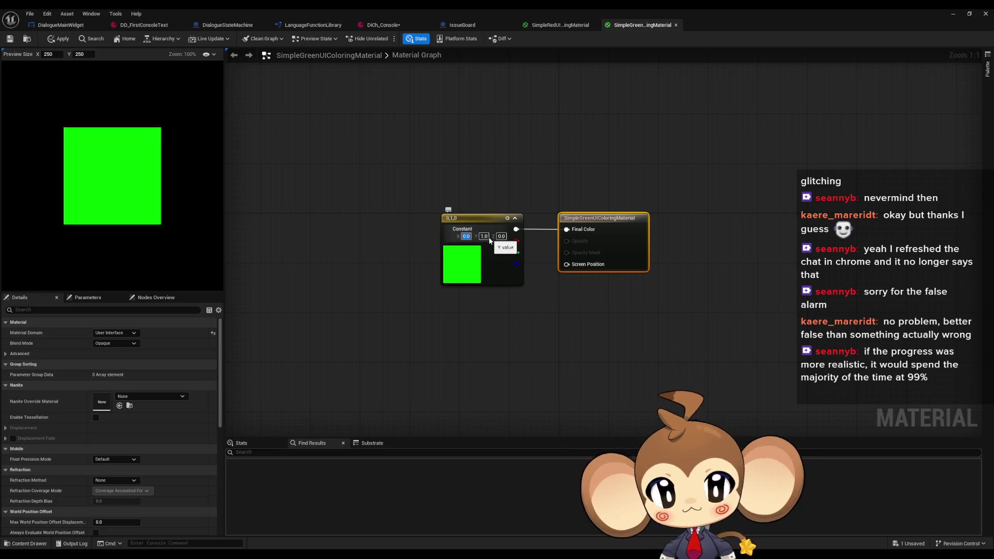
pyautogui.click(10, 38)
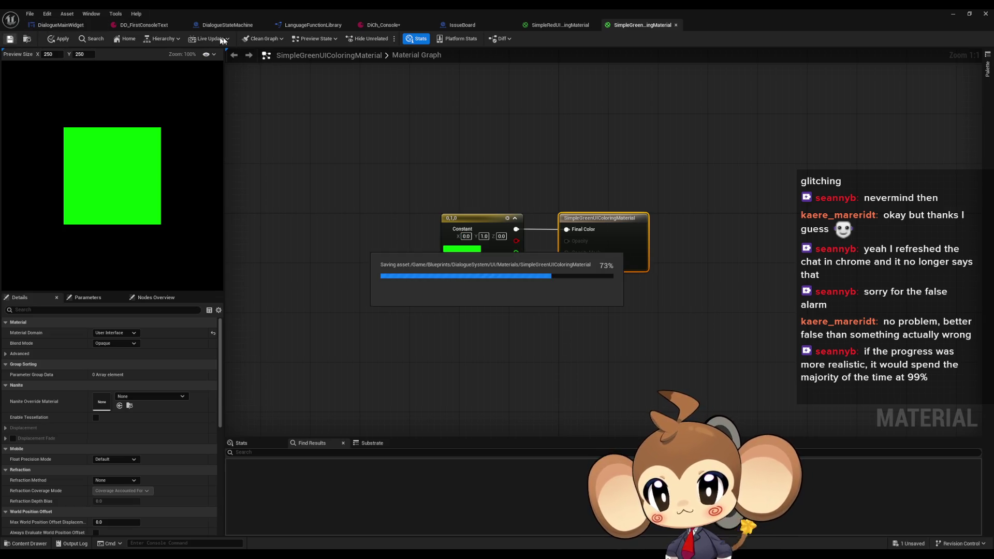
# Assign SimpleGreenUIColoringMaterial to DialogueMainWidget's FontMaterialMap element 2, then compile and save
pyautogui.click(60, 25)
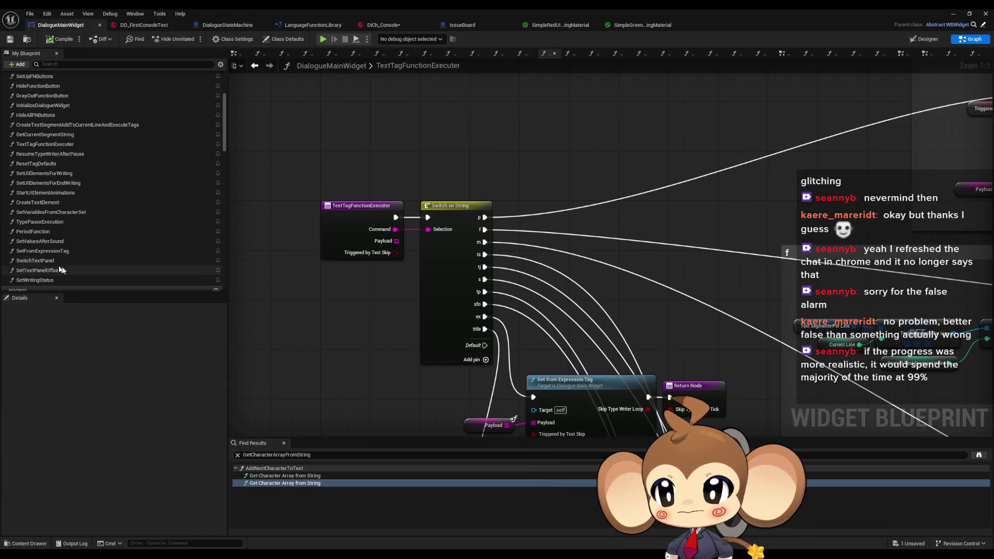
pyautogui.scroll(-10, 118, 160)
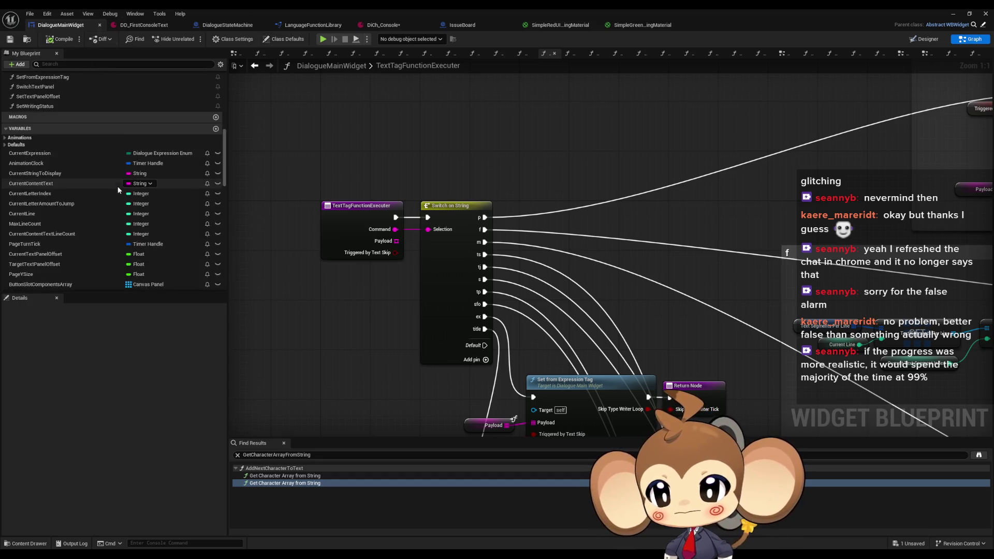
pyautogui.click(54, 248)
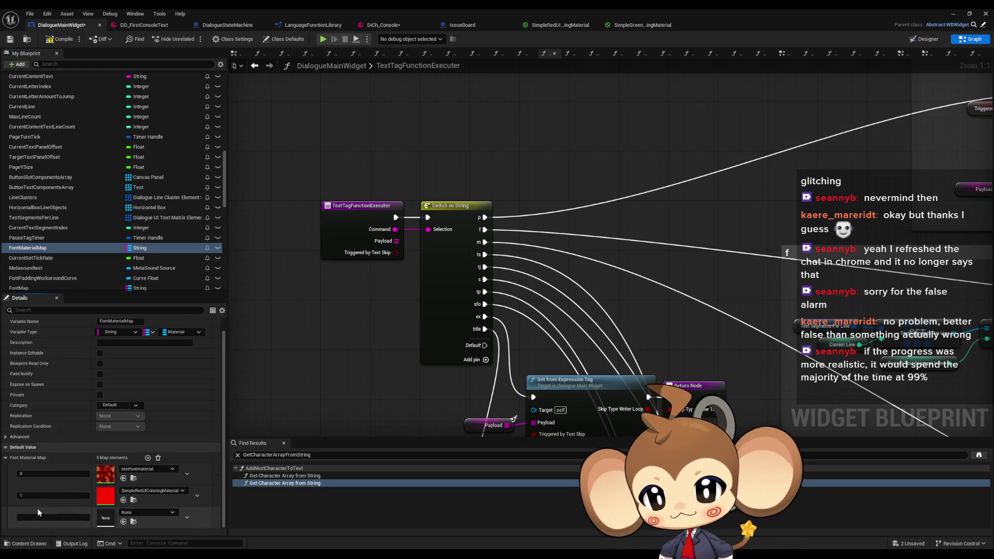
pyautogui.click(139, 513)
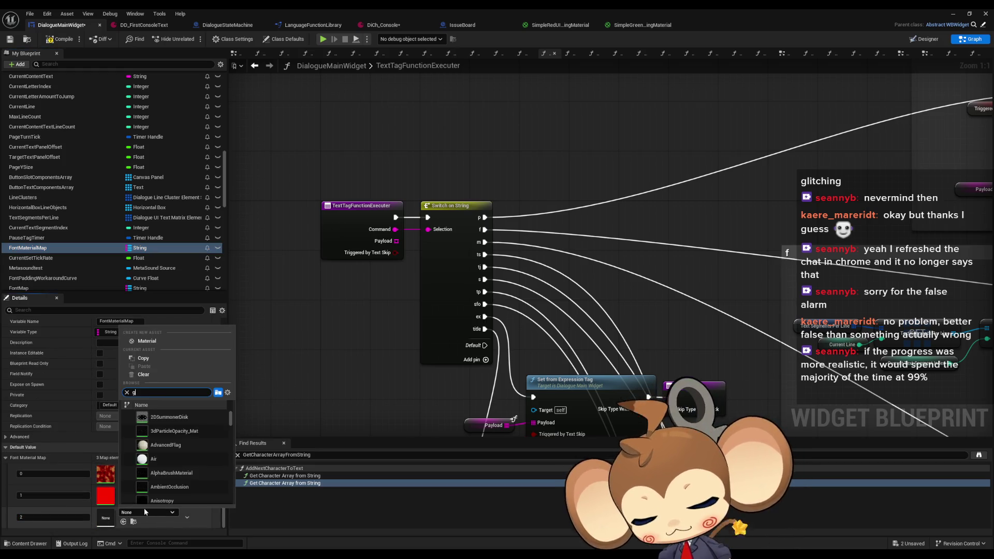
pyautogui.write('simp gree')
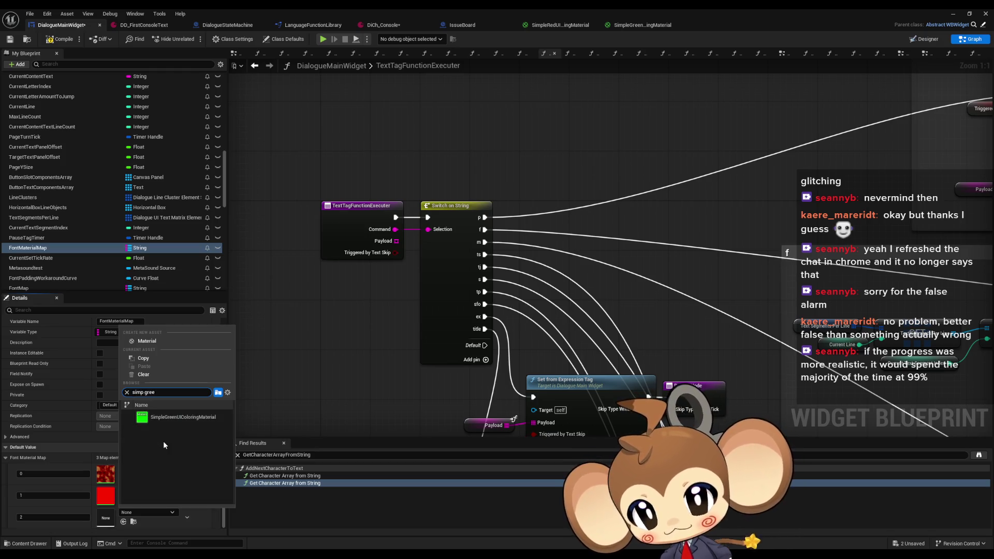
pyautogui.click(169, 424)
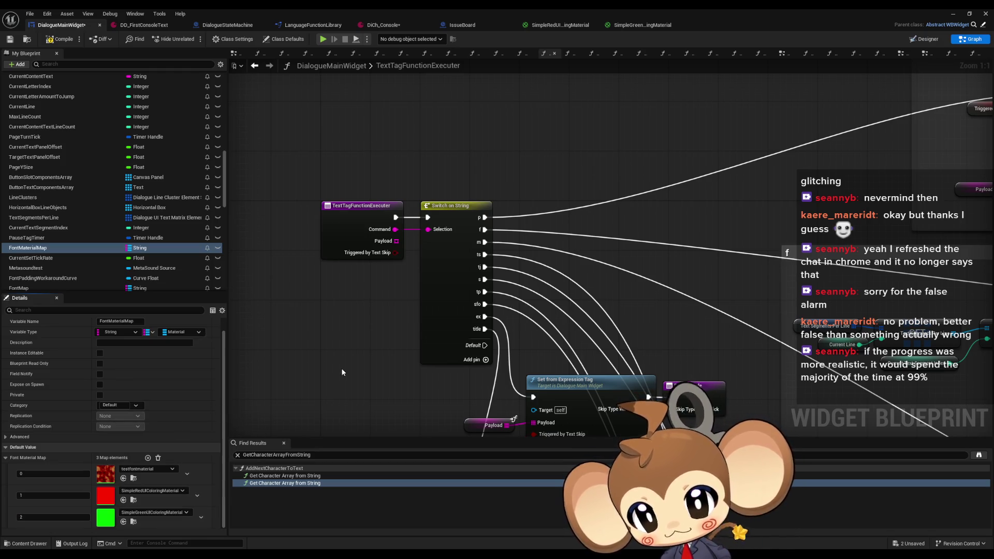
pyautogui.click(60, 39)
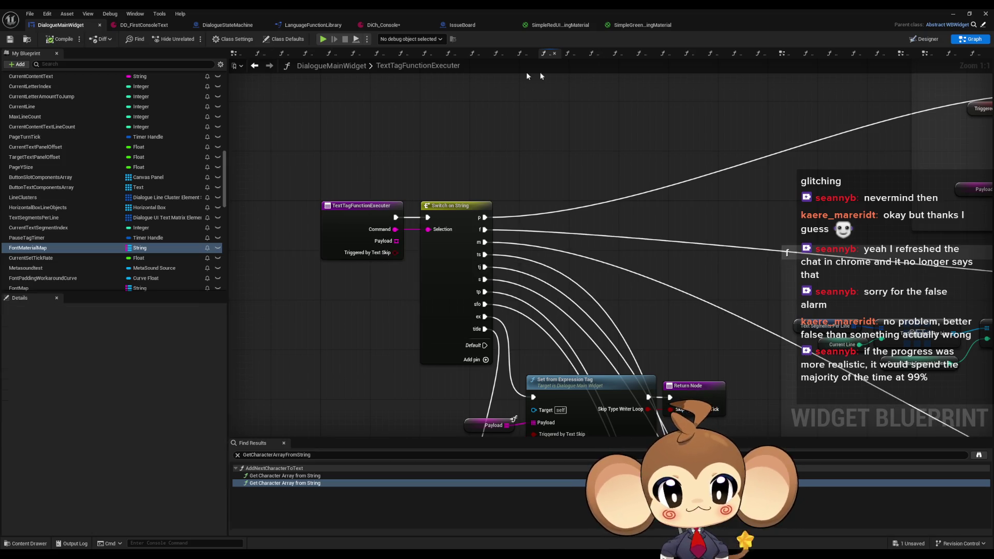
pyautogui.click(959, 13)
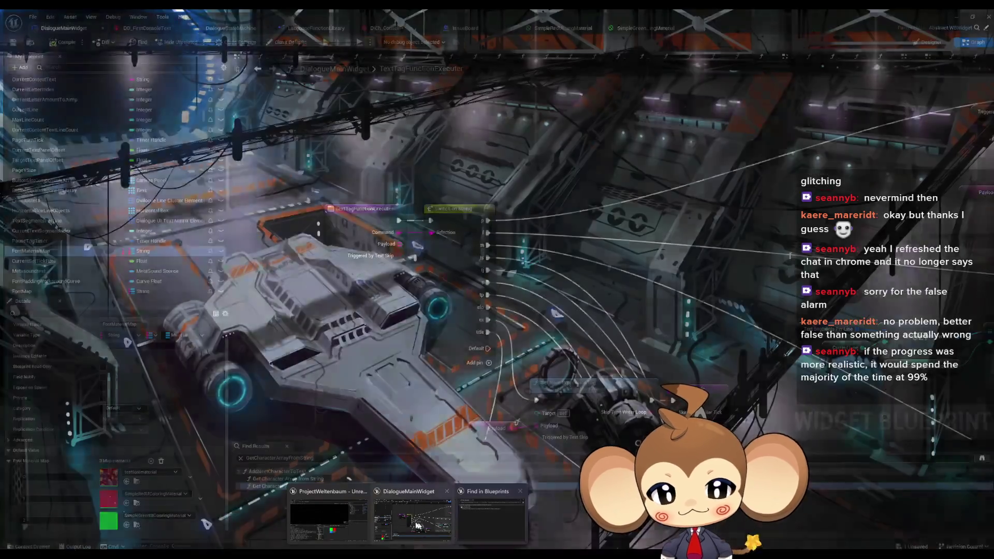
# Bring the Notepad console script forward and review its lines from the top through line 17
pyautogui.hotkey('alt', 'Tab')
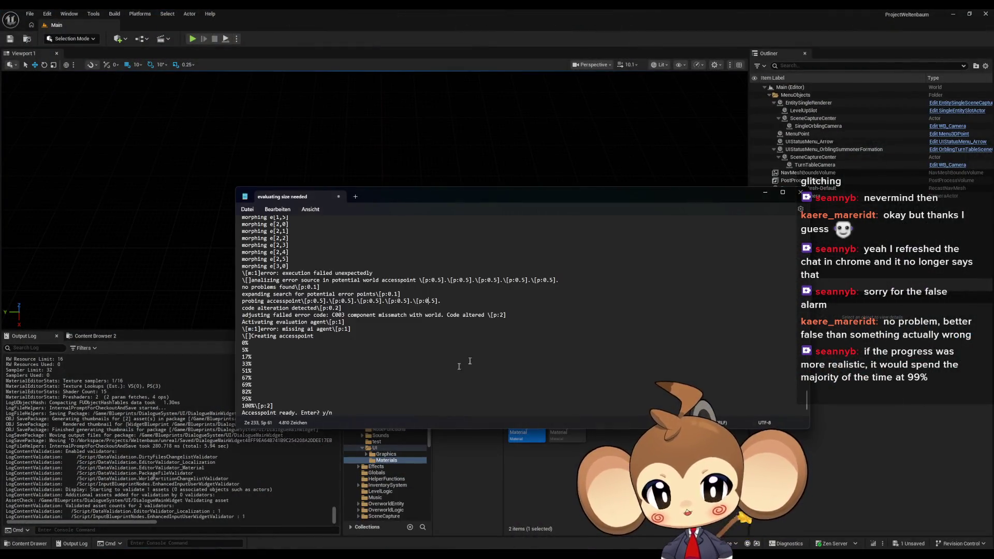
pyautogui.moveTo(806, 383); pyautogui.dragTo(778, 217)
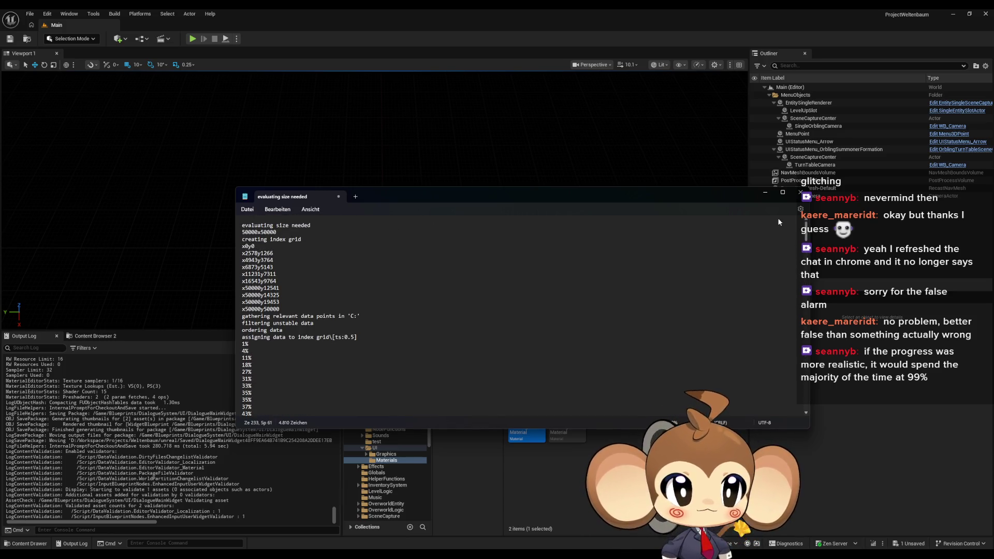
pyautogui.click(260, 226)
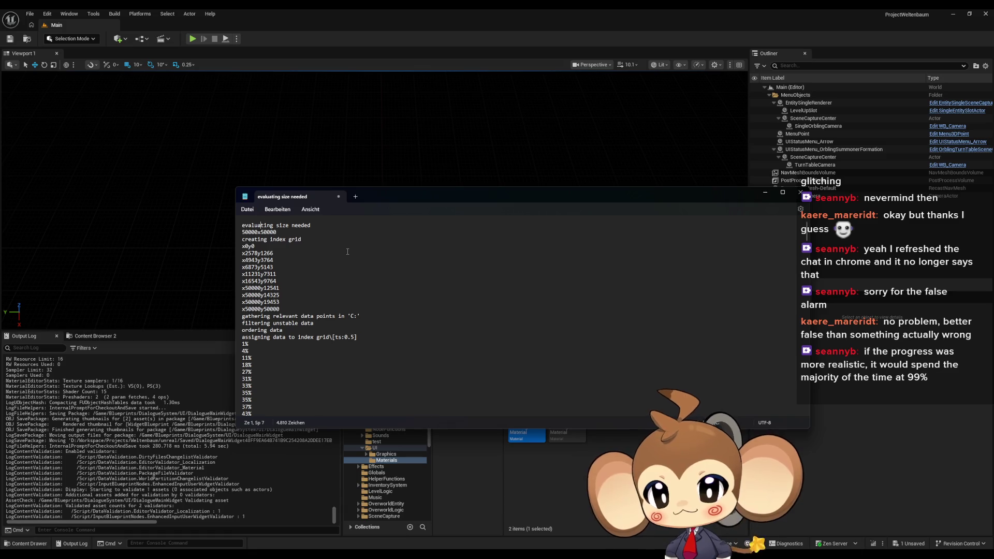
pyautogui.click(270, 246)
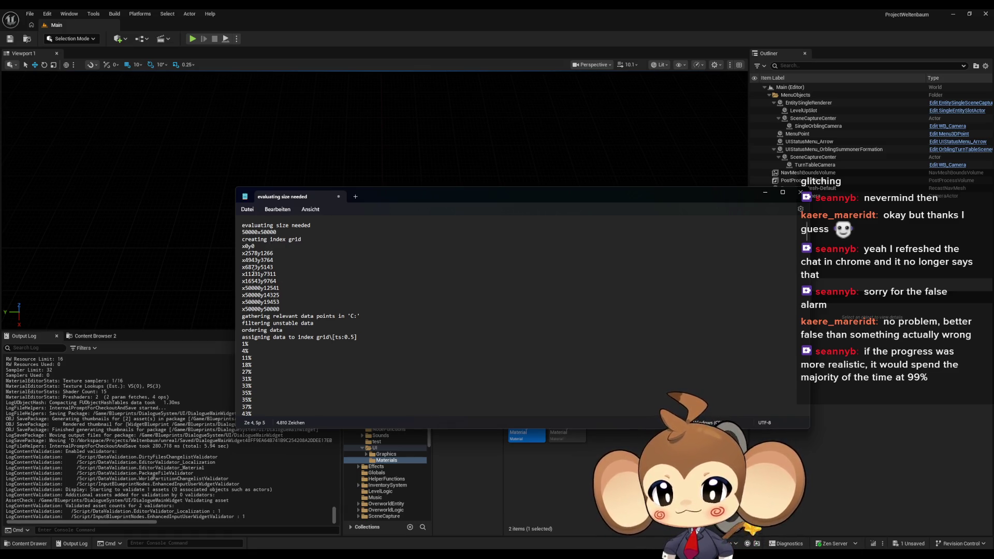
pyautogui.scroll(-1, 290, 311)
pyautogui.click(298, 310)
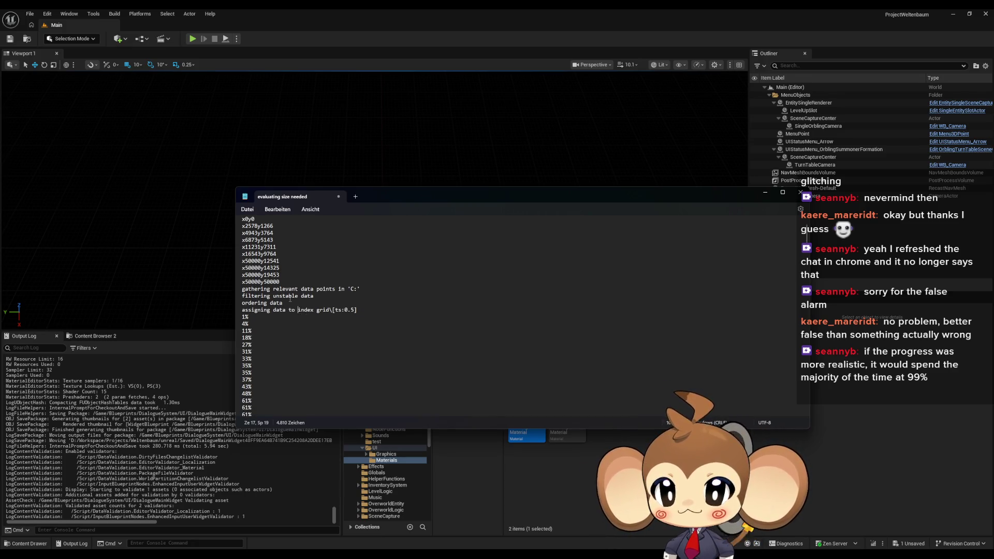
pyautogui.scroll(2, 289, 295)
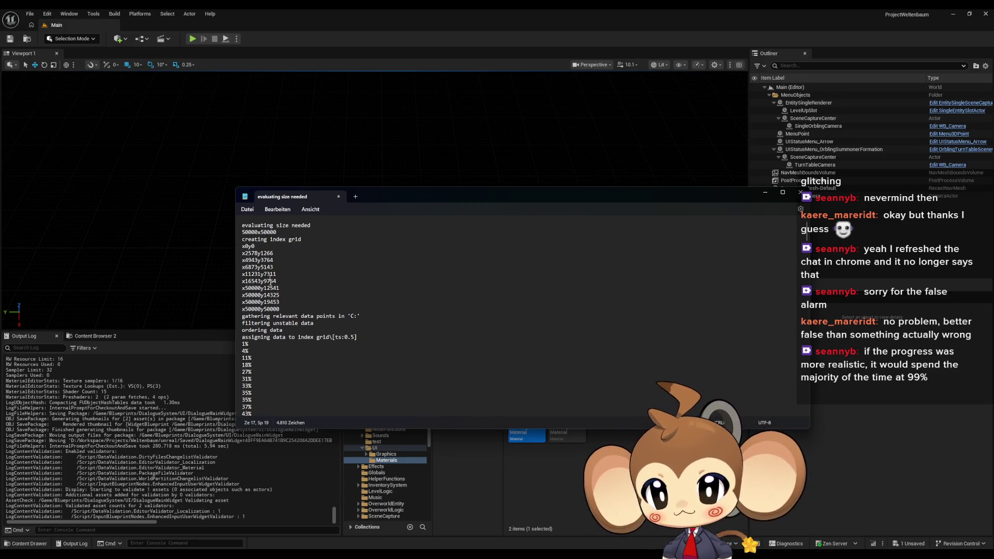
pyautogui.scroll(-3, 271, 281)
pyautogui.moveTo(266, 278); pyautogui.dragTo(294, 285)
pyautogui.scroll(-1, 283, 305)
pyautogui.scroll(-4, 282, 308)
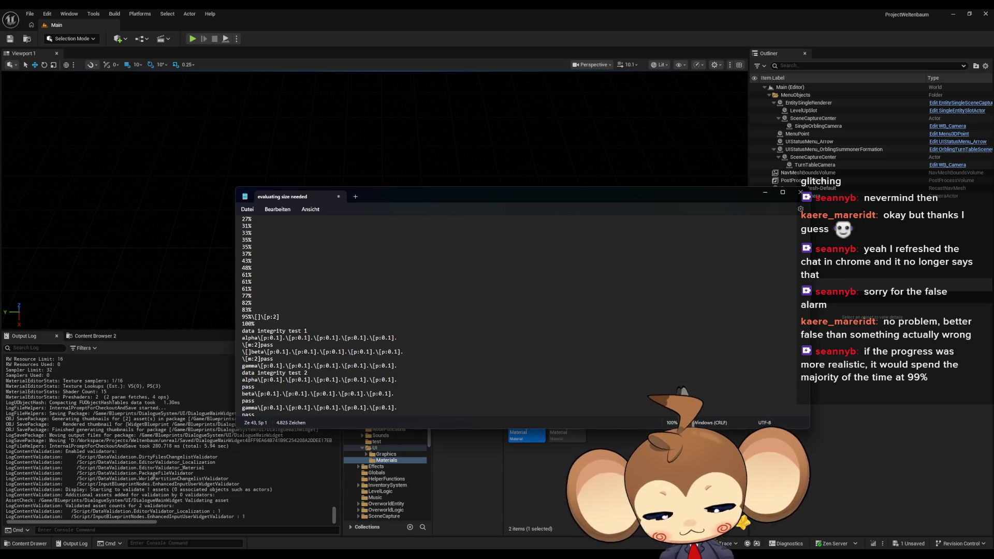
# Add \[] markers to the start of the data integrity pass and beta lines
pyautogui.write('\\[]')
pyautogui.scroll(-4, 309, 306)
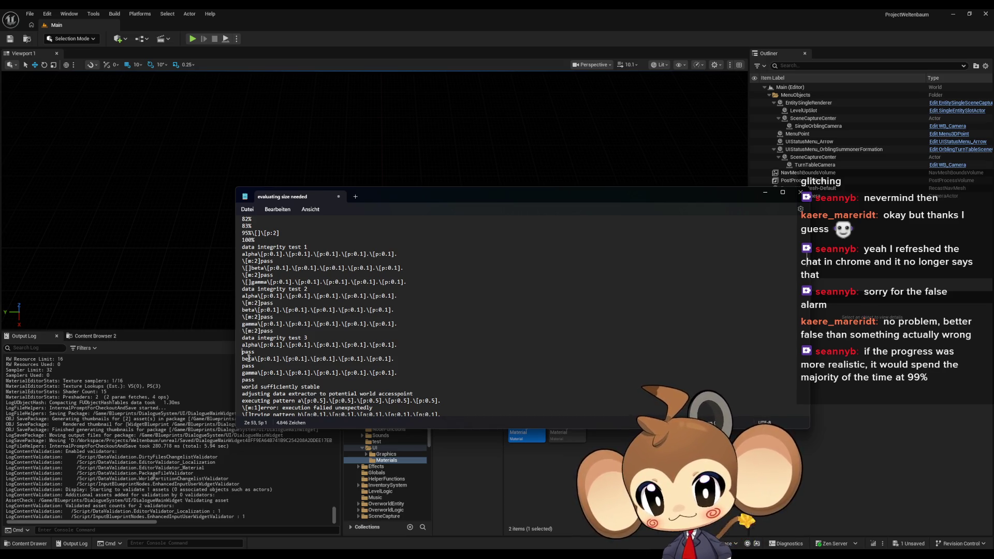
pyautogui.click(244, 379)
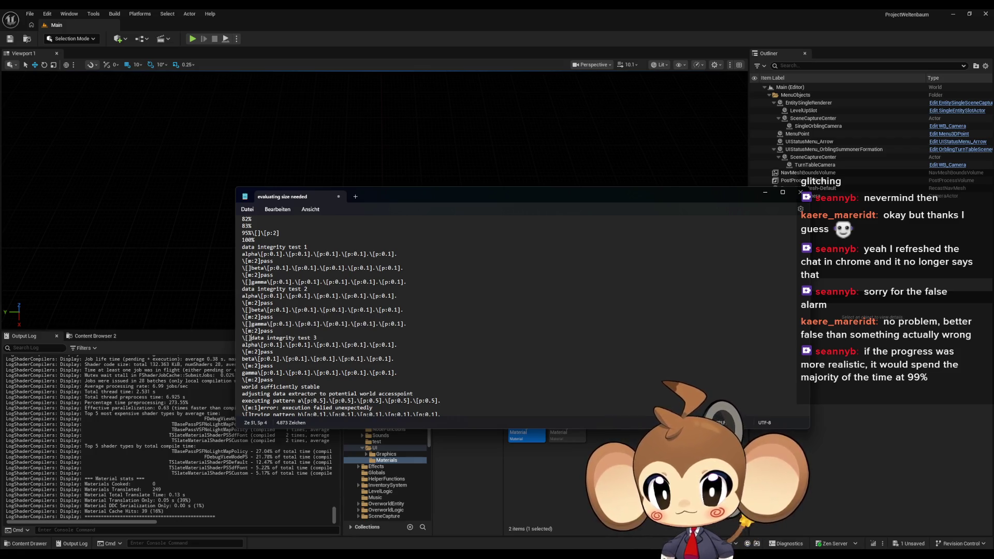
pyautogui.write('\\[]')
pyautogui.press('Down')
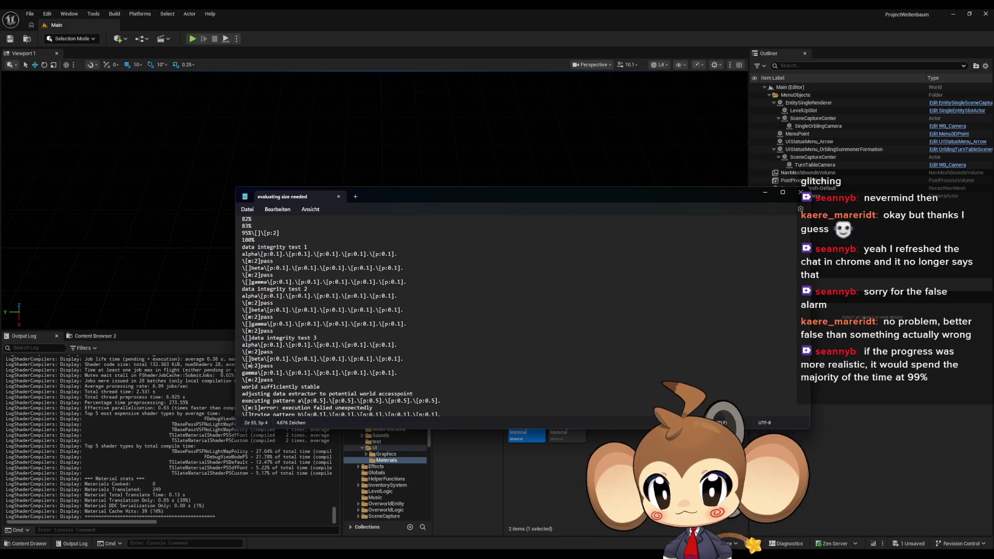
pyautogui.write('\\[]')
pyautogui.press('Down')
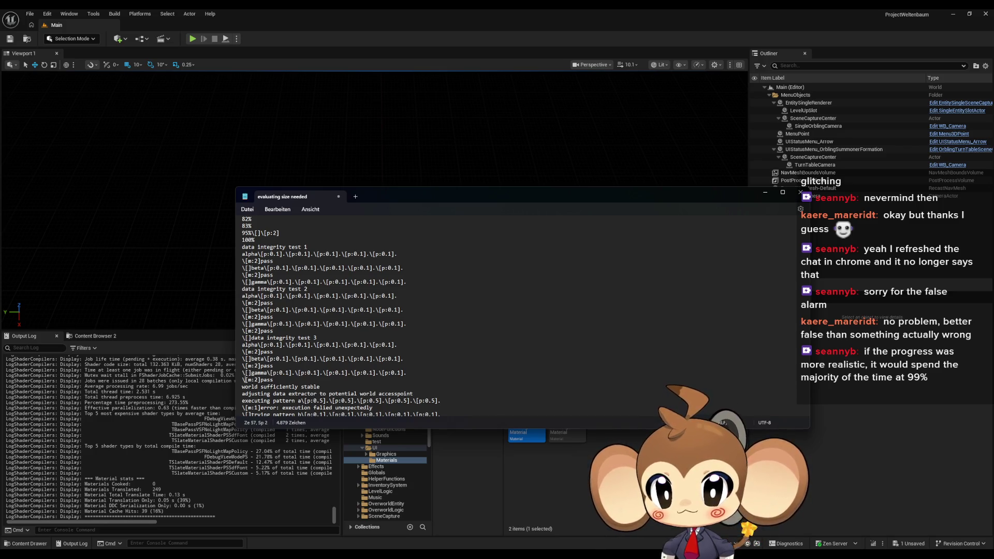
pyautogui.scroll(-4, 361, 296)
pyautogui.scroll(-1, 379, 285)
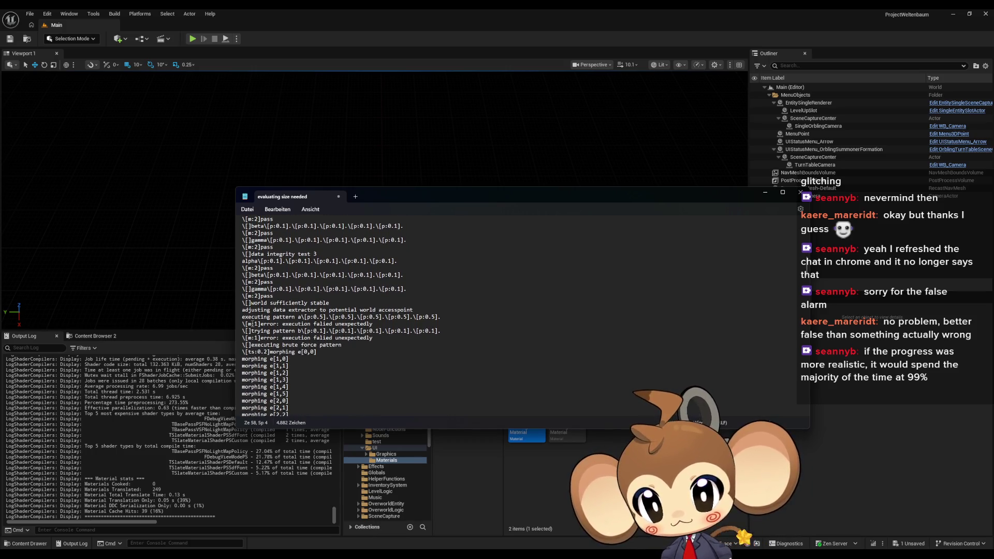
pyautogui.scroll(-1, 305, 320)
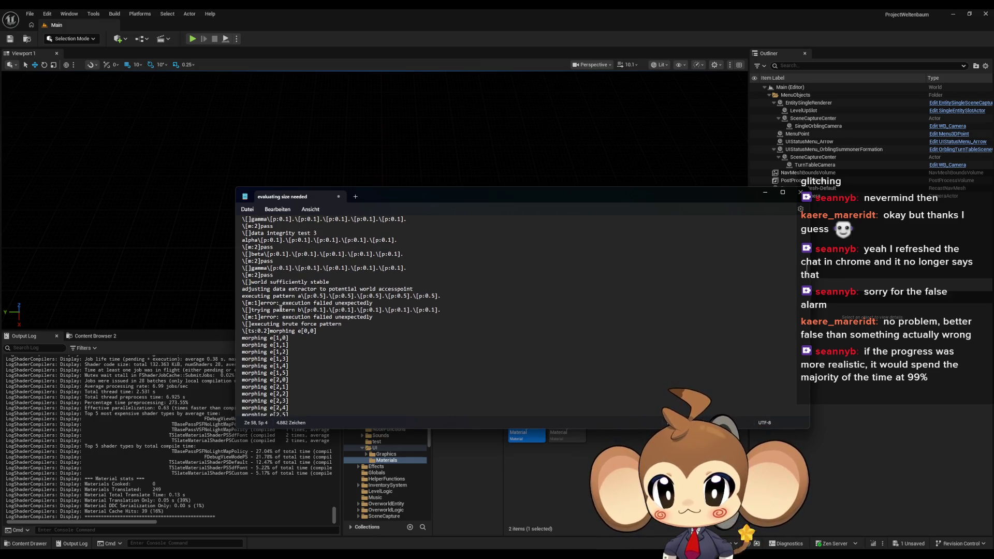
pyautogui.scroll(-2, 266, 303)
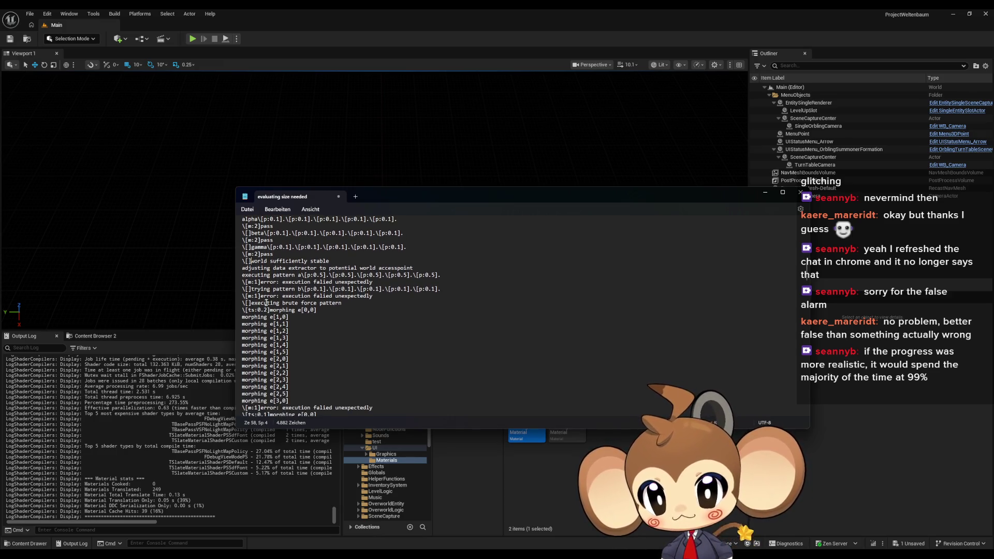
pyautogui.scroll(-1, 310, 302)
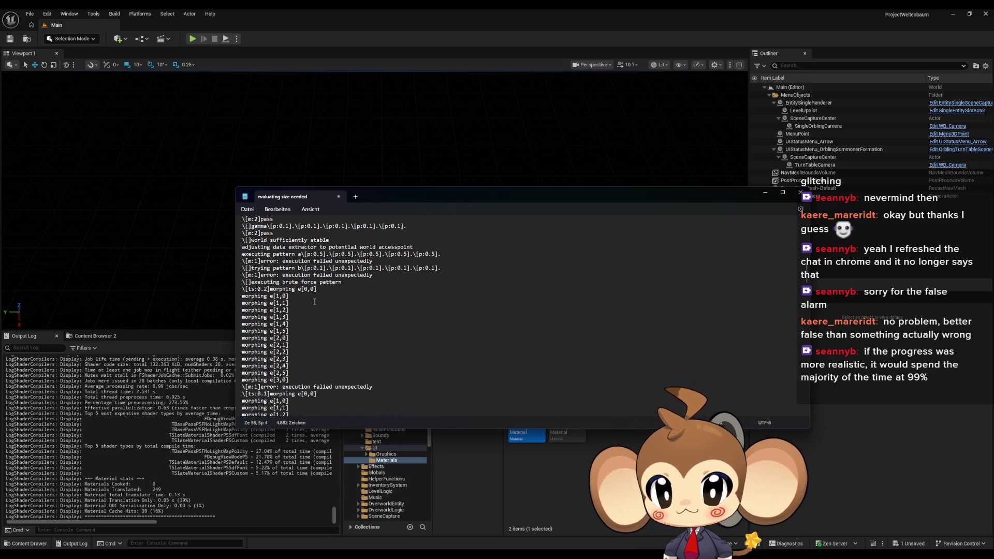
pyautogui.scroll(-1, 314, 302)
pyautogui.scroll(-4, 313, 301)
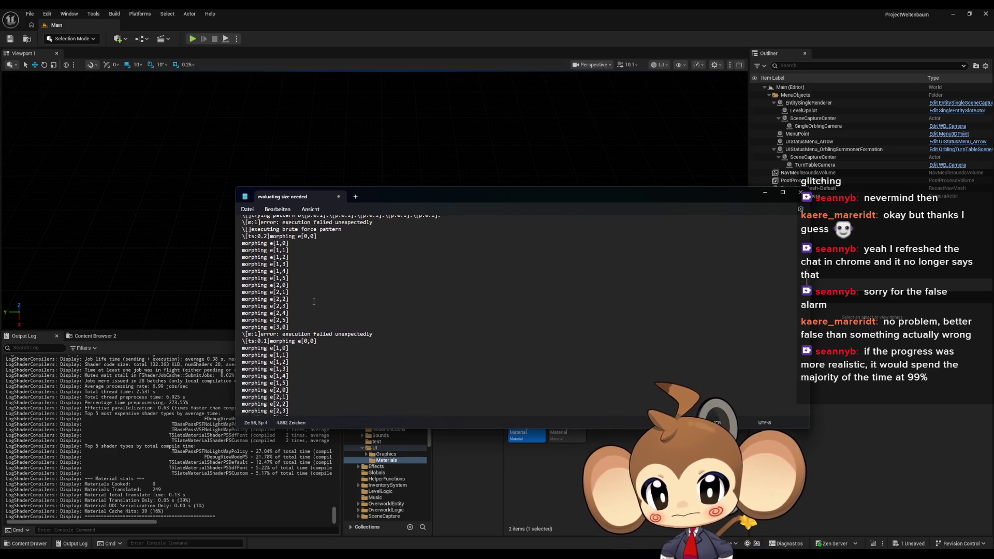
pyautogui.scroll(-10, 311, 300)
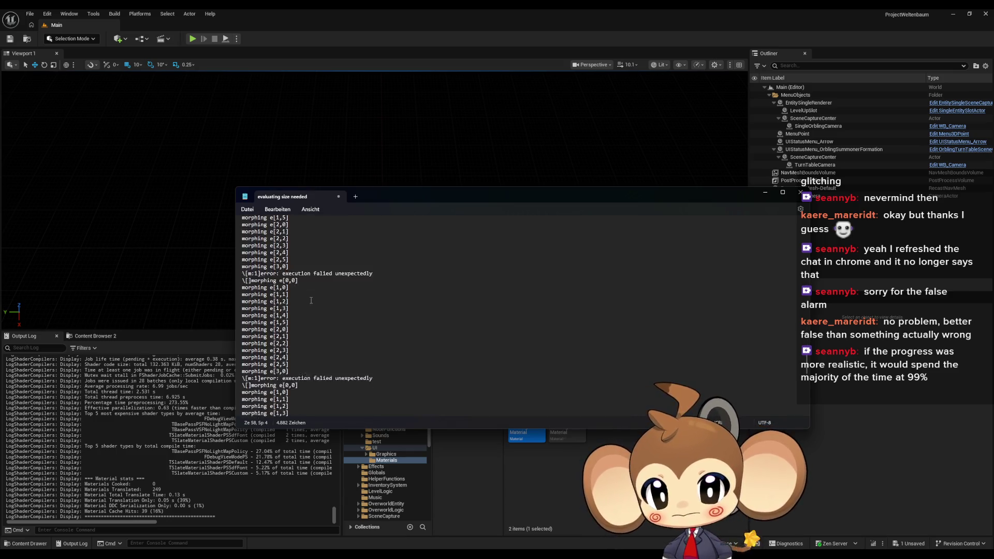
pyautogui.scroll(2, 310, 300)
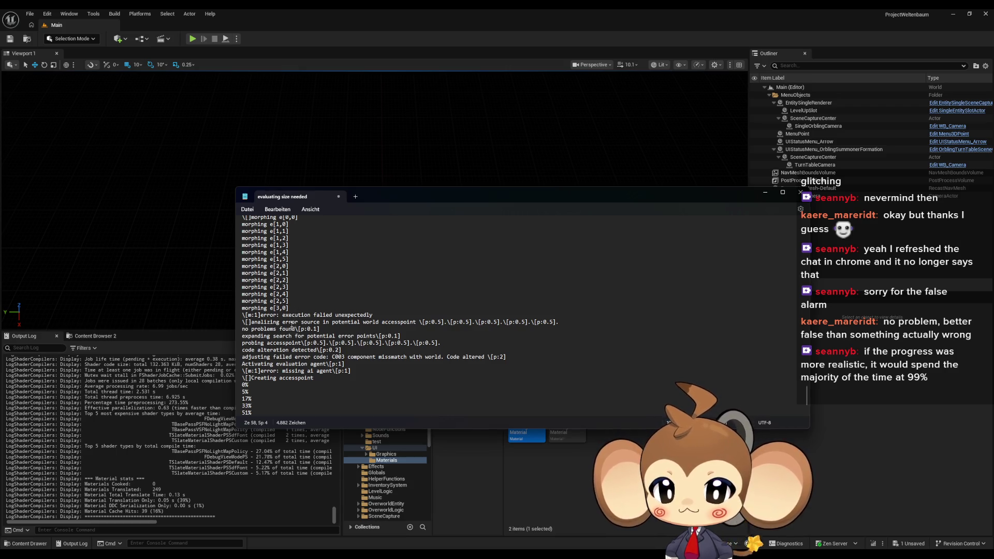
# Retype 'failed' in the error line and select the entire script
pyautogui.click(321, 317)
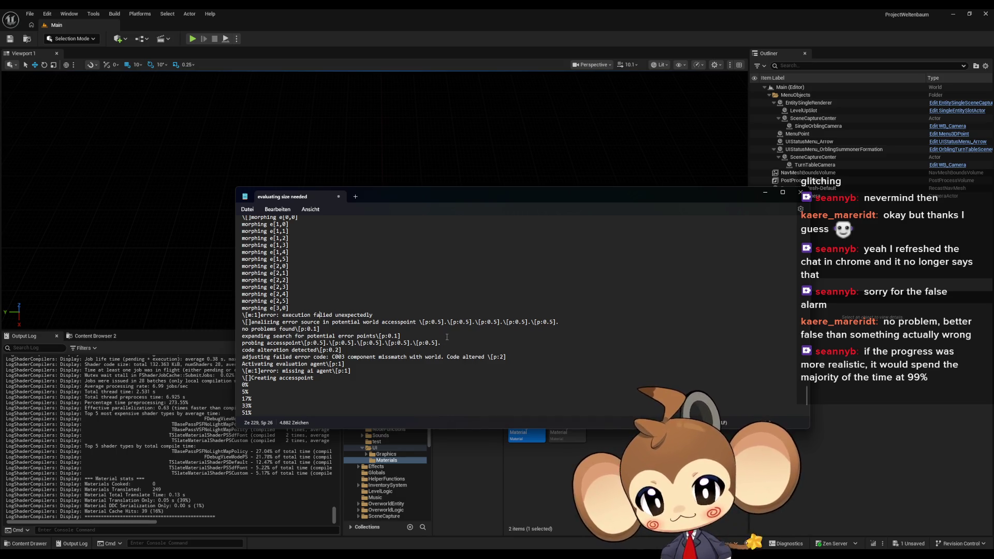
pyautogui.press('BackSpace')
pyautogui.press('BackSpace')
pyautogui.press('Delete')
pyautogui.press('Delete')
pyautogui.press('Delete')
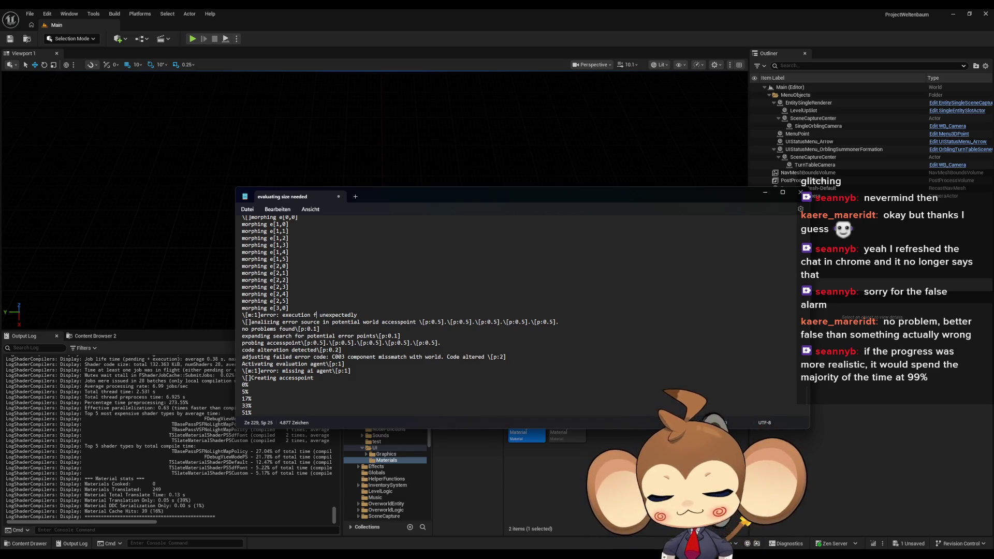
pyautogui.write('ailed')
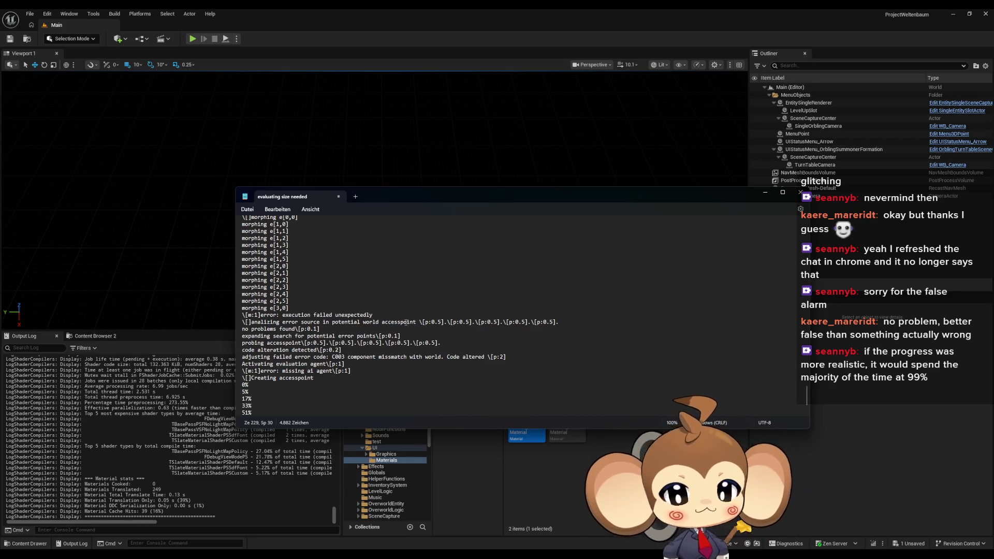
pyautogui.scroll(-2, 359, 317)
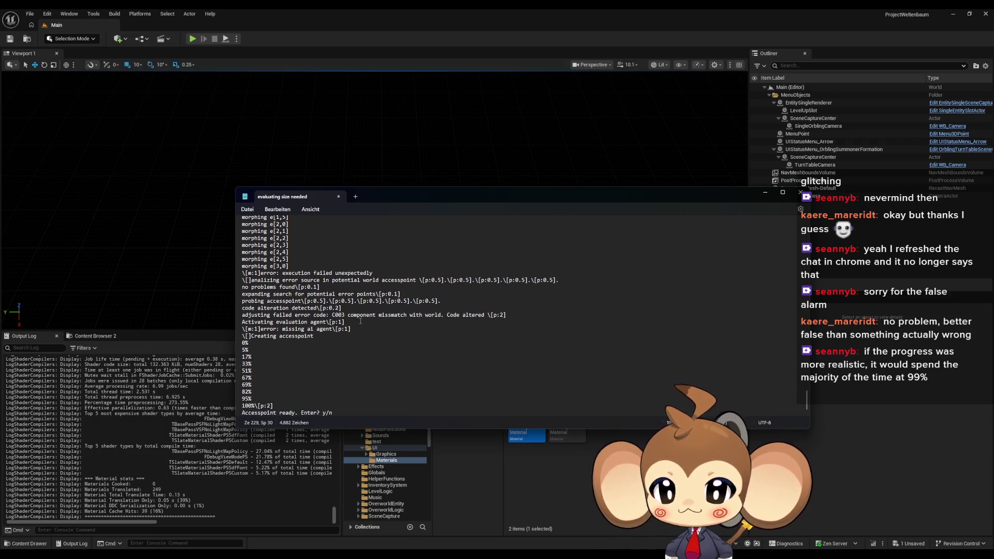
pyautogui.hotkey('ctrl', 'a')
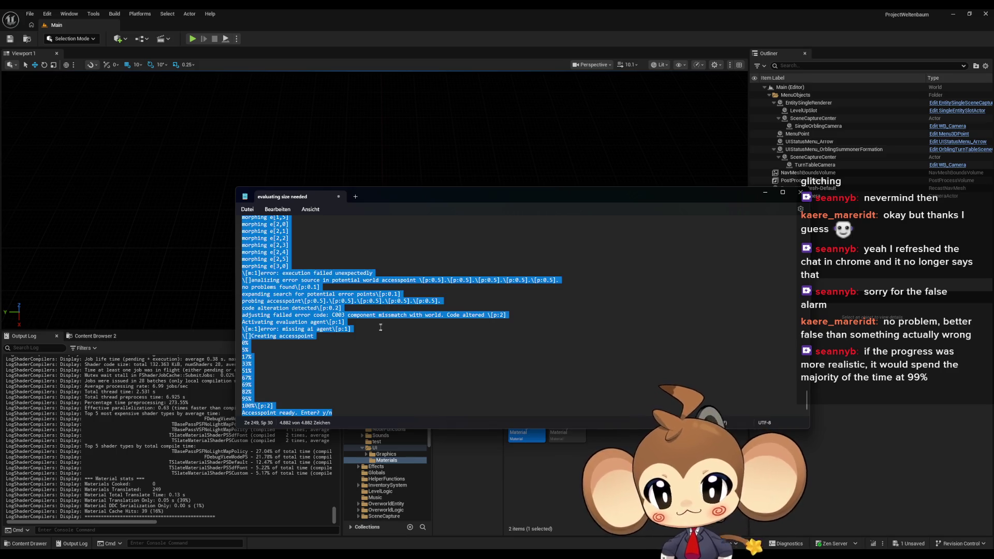
# Review the DialogueMainWidget, DiCh_Console and DD_FirstConsoleText assets, then Play the level
pyautogui.hotkey('alt', 'Tab')
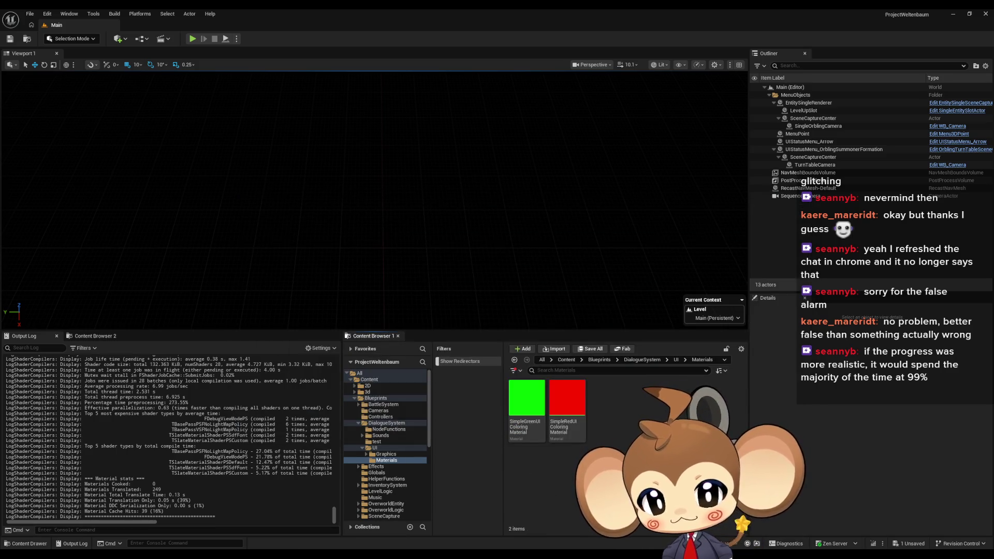
pyautogui.click(429, 523)
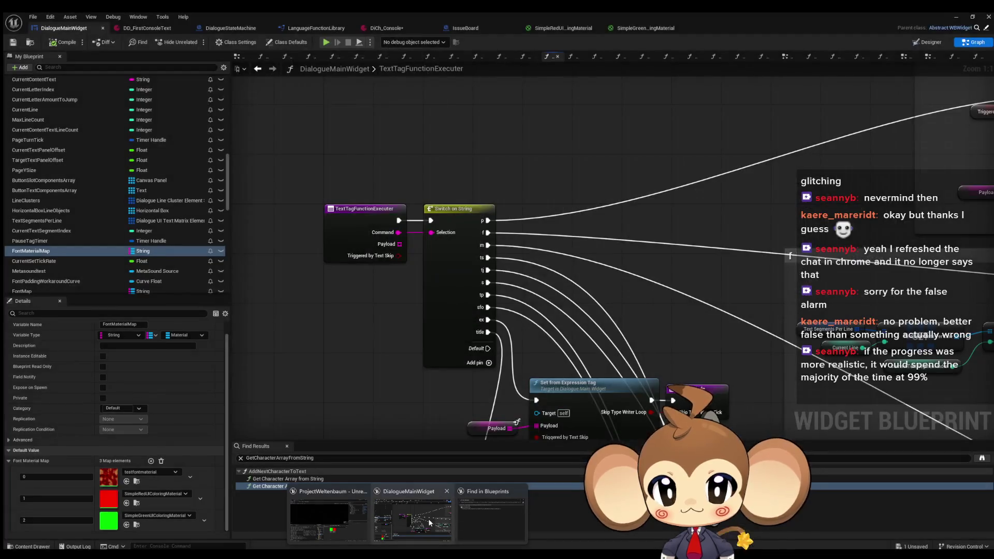
pyautogui.click(392, 24)
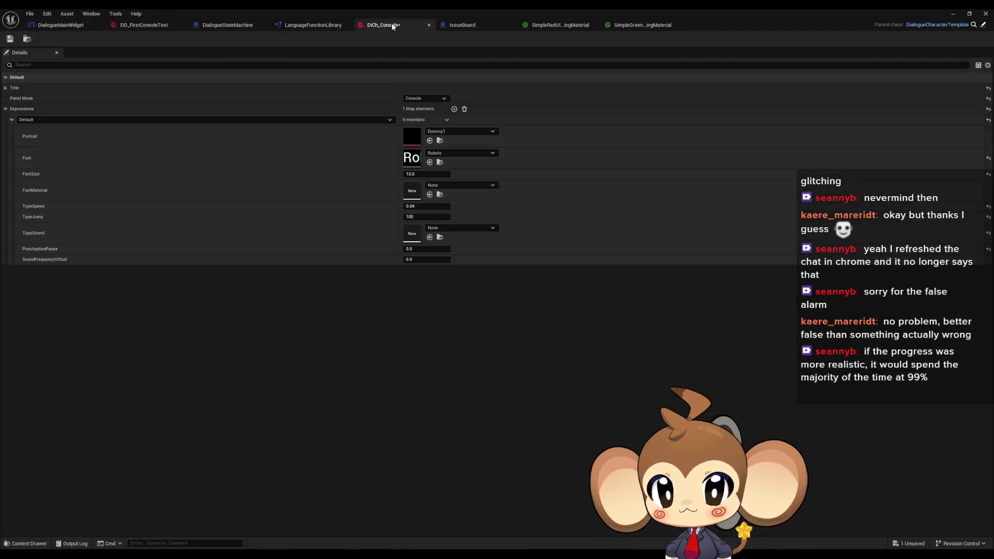
pyautogui.click(144, 25)
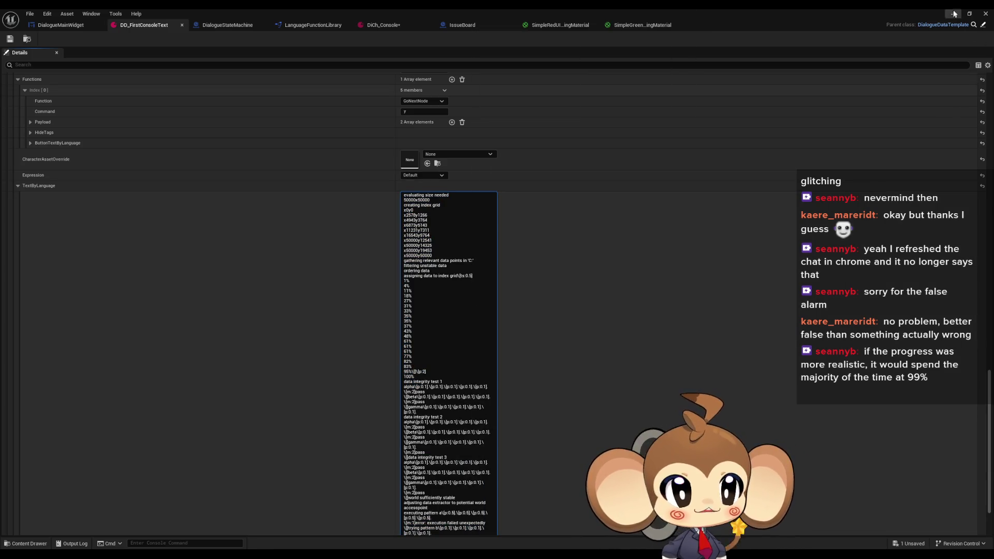
pyautogui.click(953, 13)
pyautogui.click(197, 39)
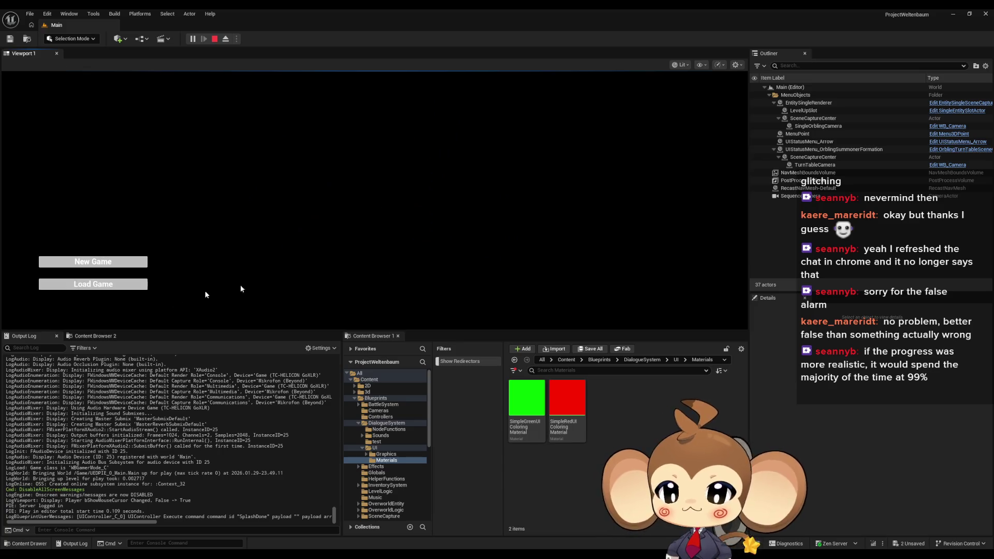
# Load the game, switch to full-screen with F11, and submit yes to the NDA prompt
pyautogui.click(114, 284)
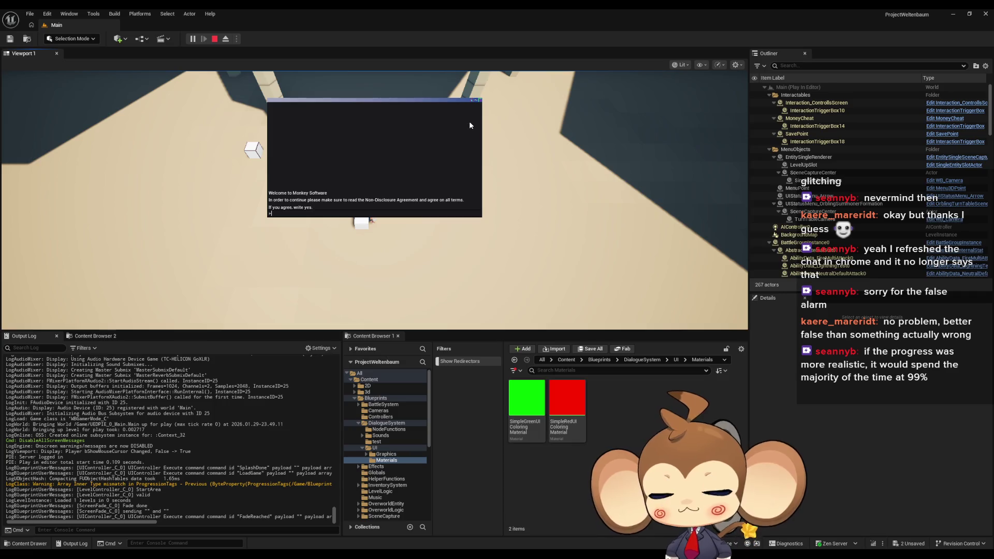
pyautogui.press('F11')
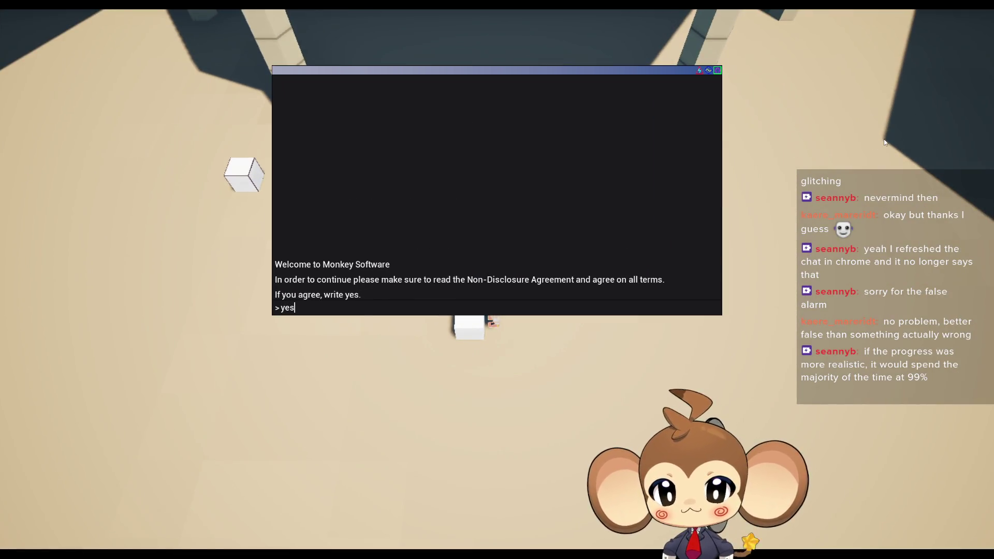
pyautogui.press('Return')
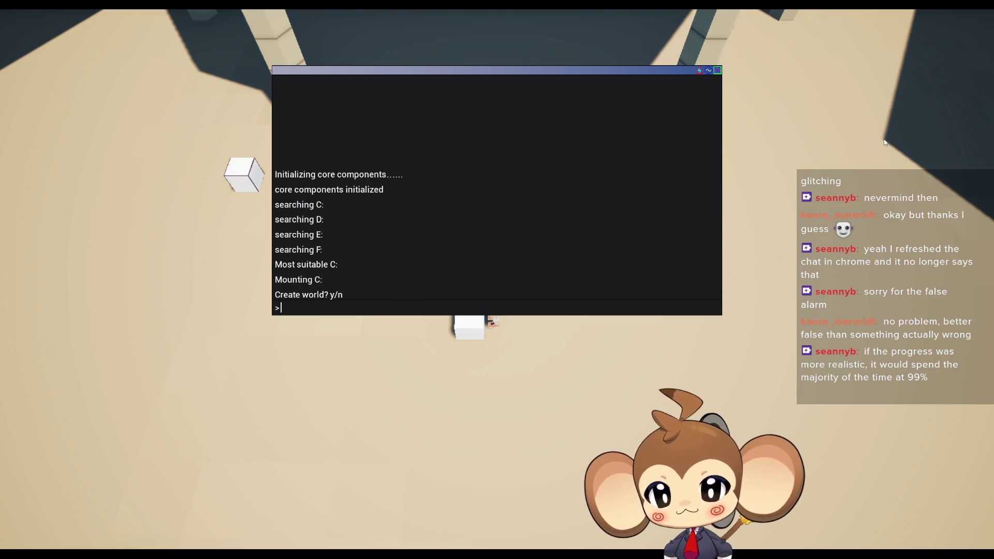
pyautogui.write('y')
# Confirm Create world, let the console reach Accesspoint ready, then Stop the session
pyautogui.press('Return')
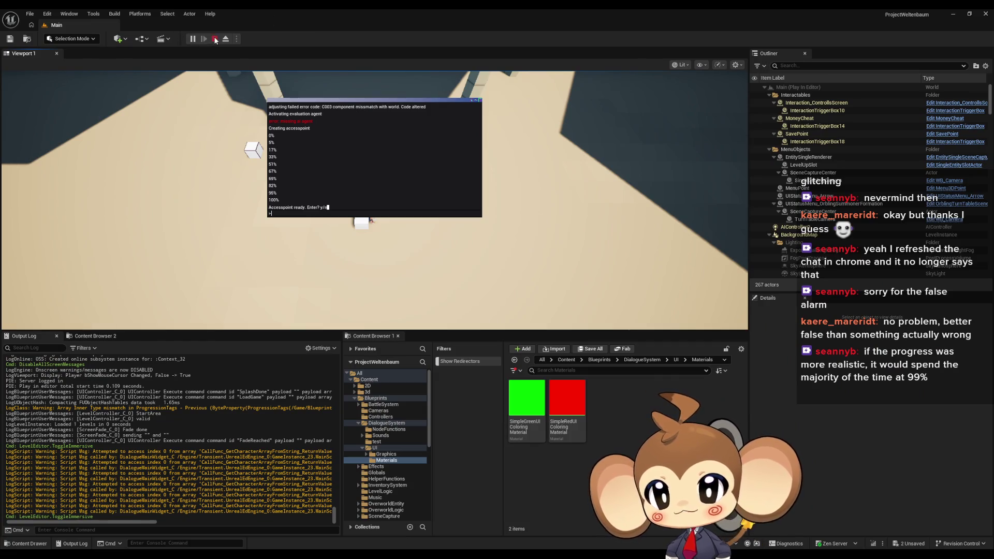
pyautogui.click(215, 40)
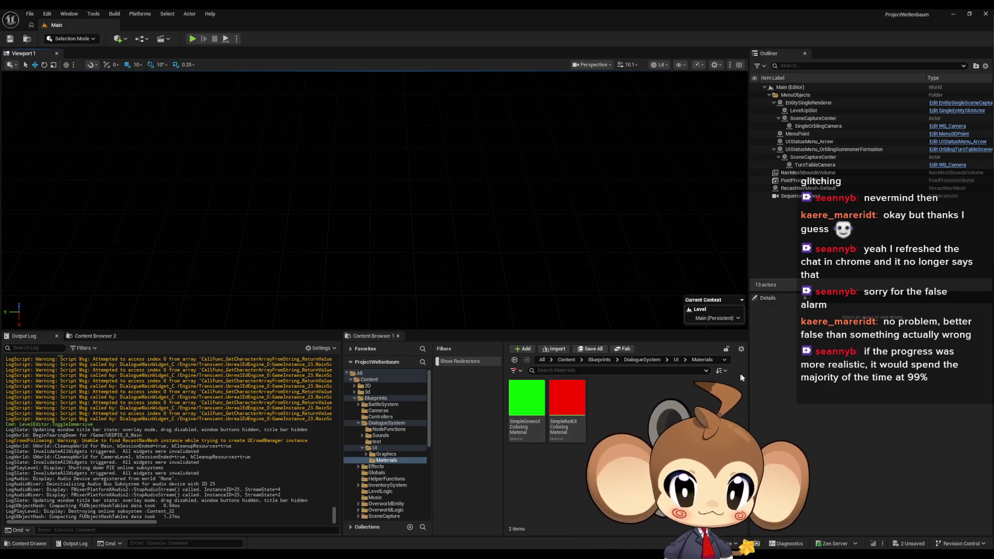
# Open the DD_FirstConsoleText asset and scroll to its long dialogue text
pyautogui.moveTo(407, 555)
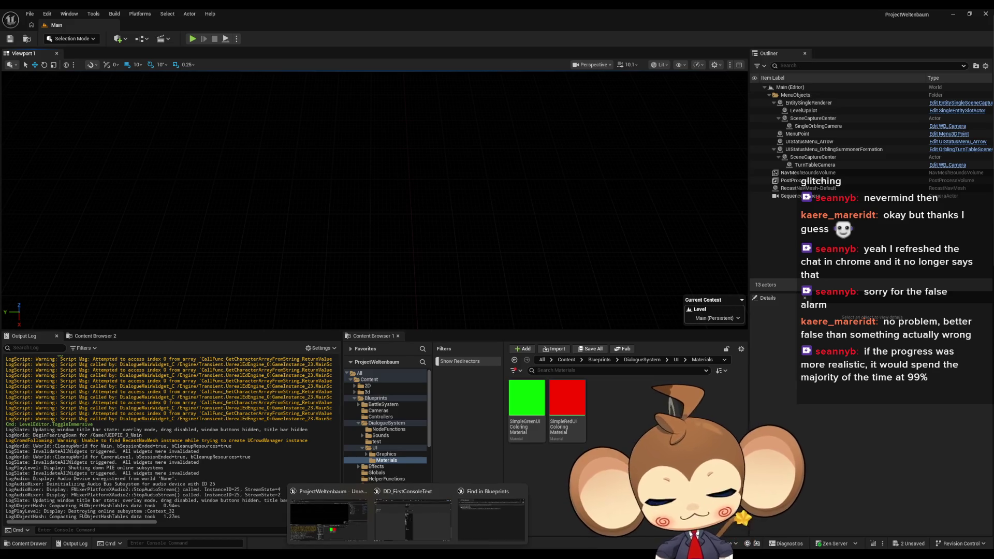
pyautogui.click(434, 525)
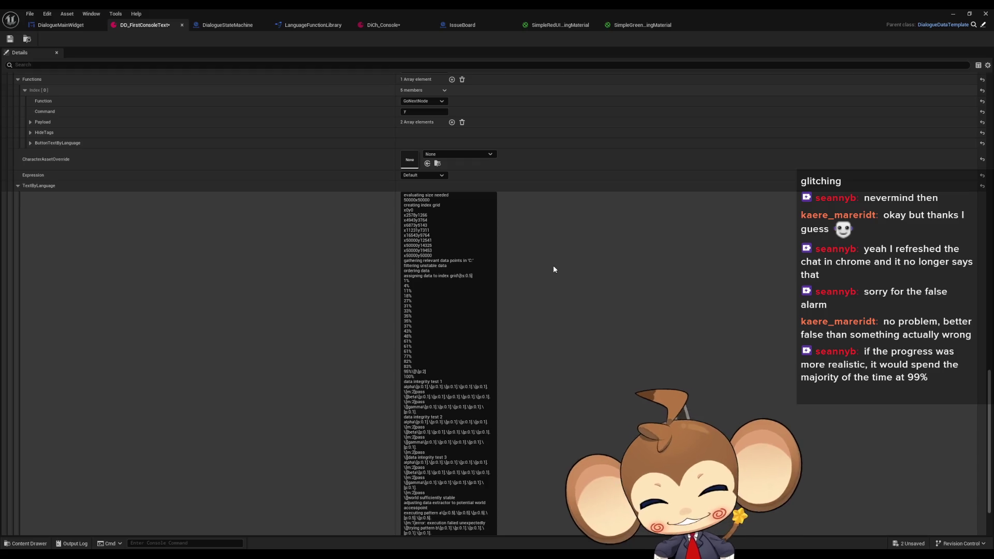
pyautogui.scroll(-5, 534, 278)
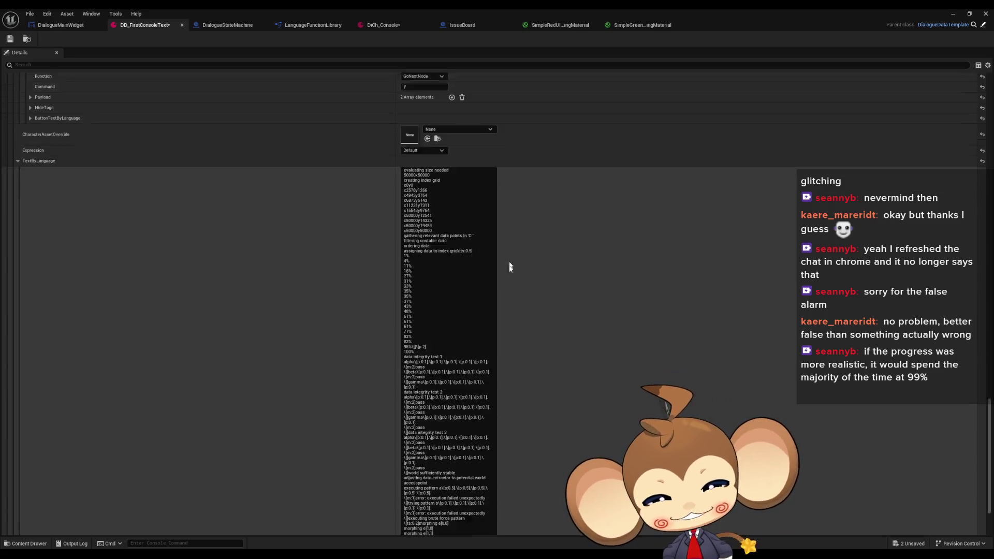
pyautogui.scroll(-4, 453, 451)
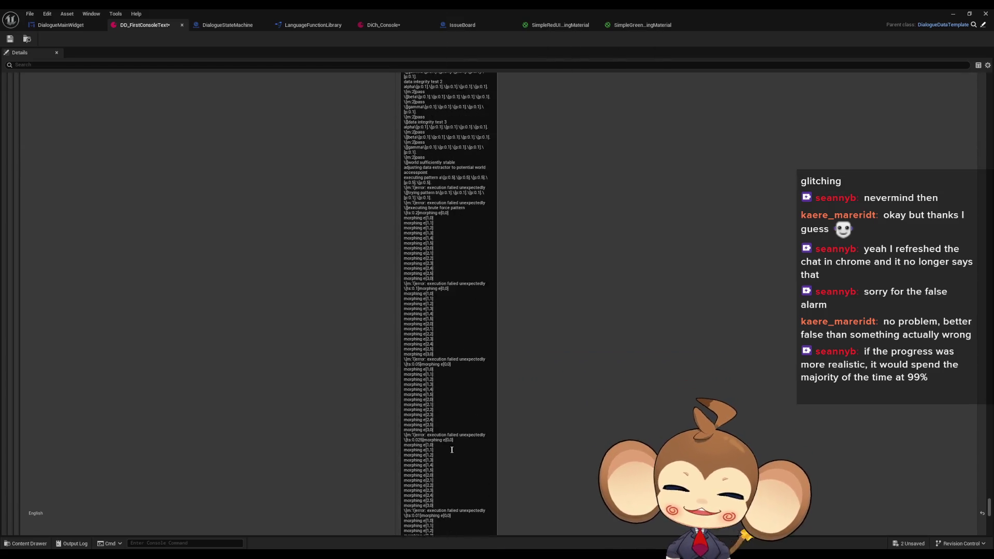
pyautogui.scroll(-4, 477, 439)
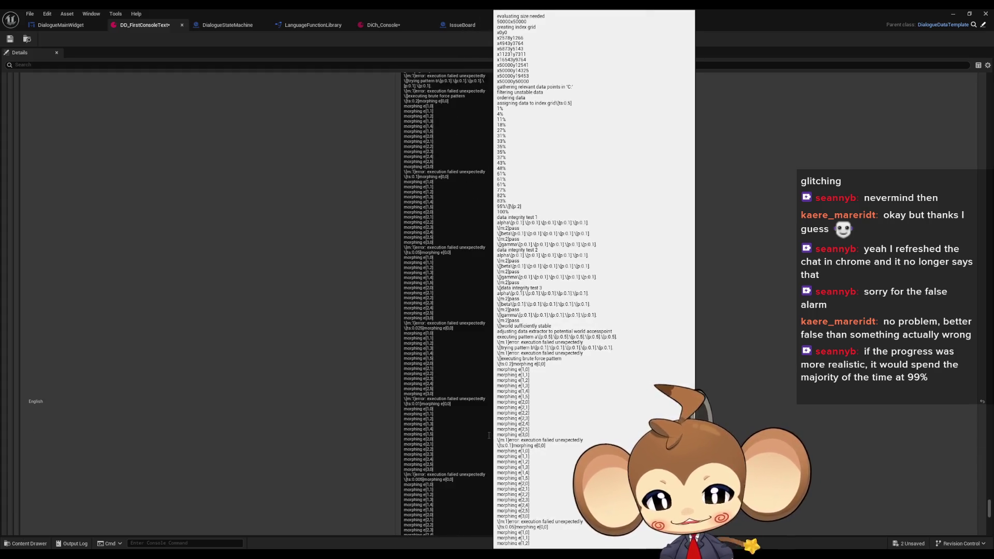
pyautogui.scroll(-2, 483, 437)
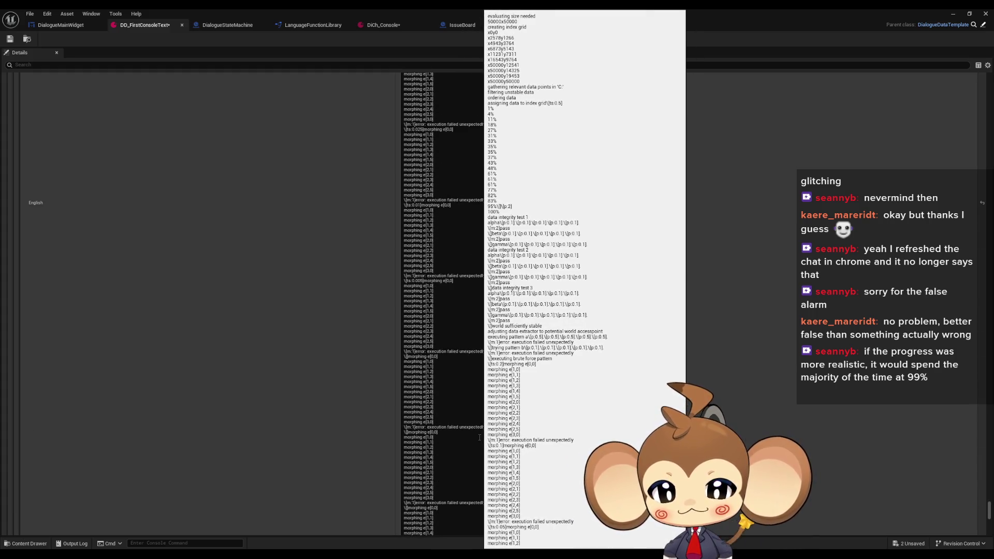
pyautogui.scroll(-4, 479, 438)
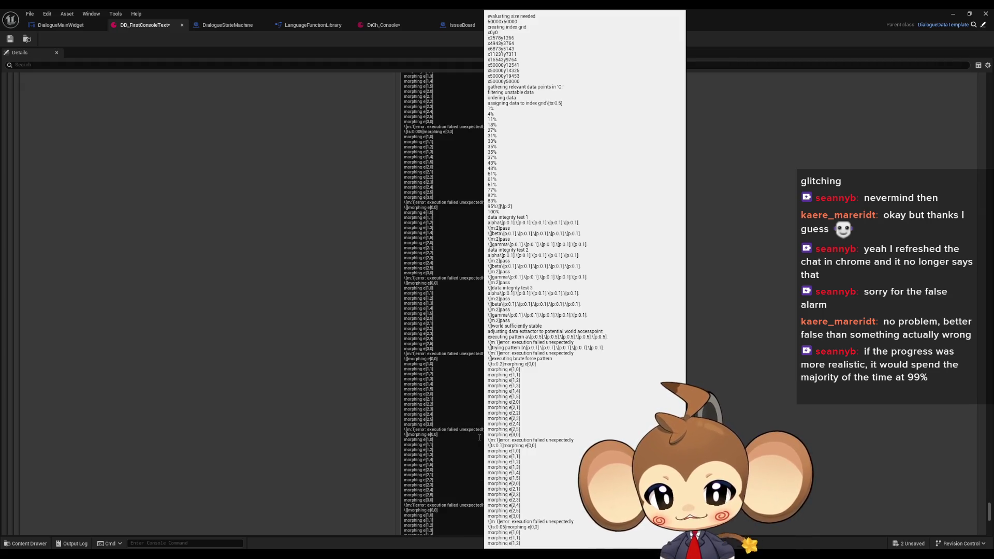
pyautogui.scroll(-2, 480, 436)
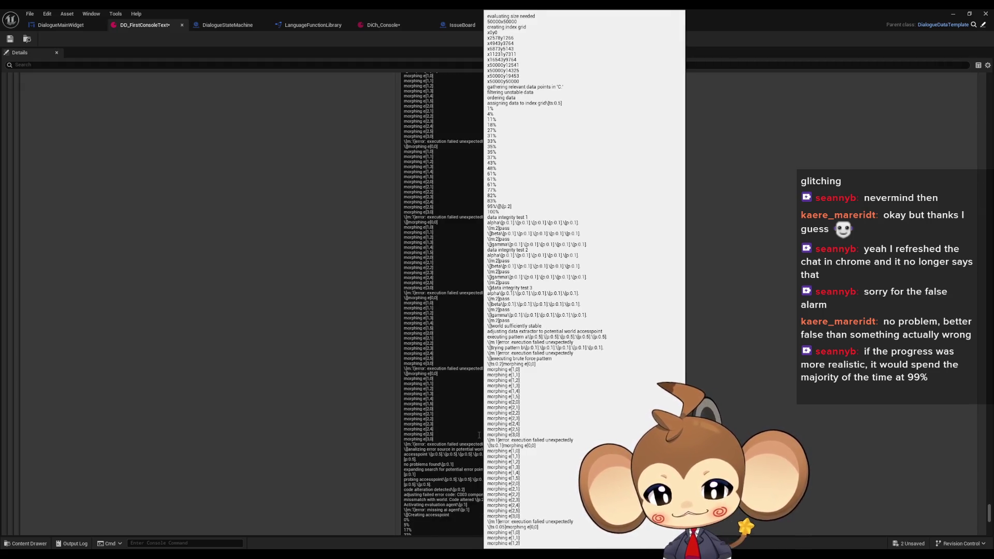
pyautogui.scroll(-5, 479, 435)
pyautogui.scroll(3, 480, 433)
pyautogui.scroll(3, 479, 432)
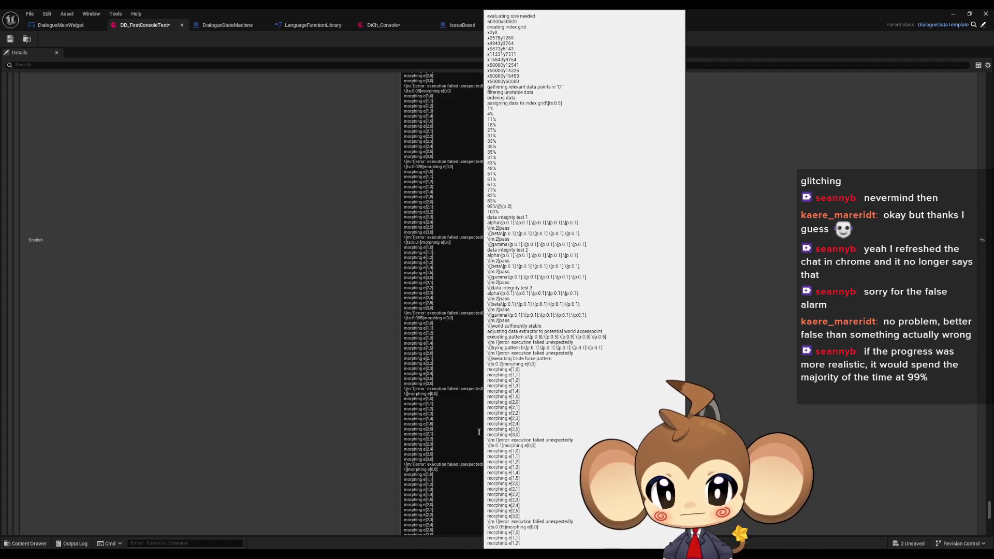
# Add a ts:0.005 timing tag to a morphing line of the dialogue text
pyautogui.click(423, 318)
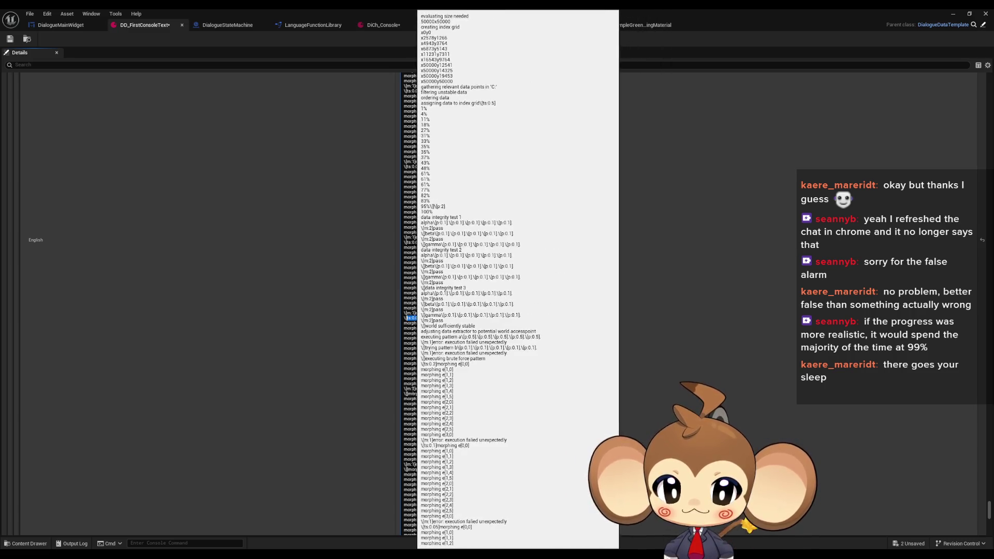
pyautogui.click(425, 388)
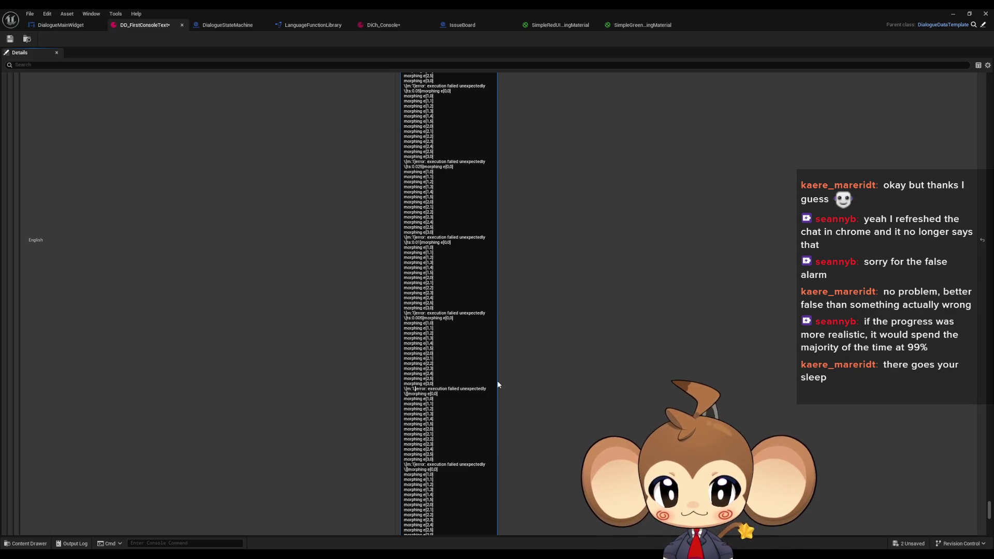
pyautogui.write(',ts:0.005')
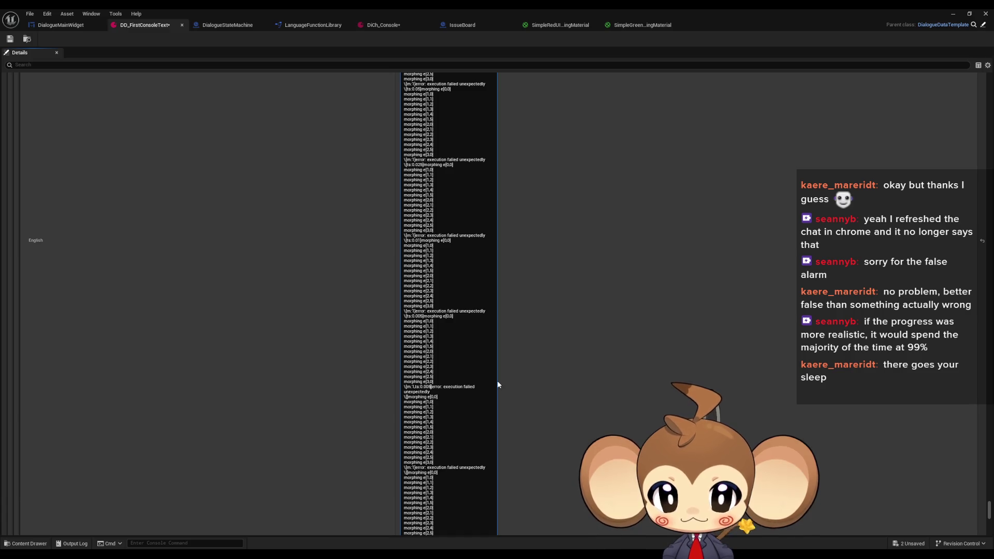
pyautogui.moveTo(493, 355)
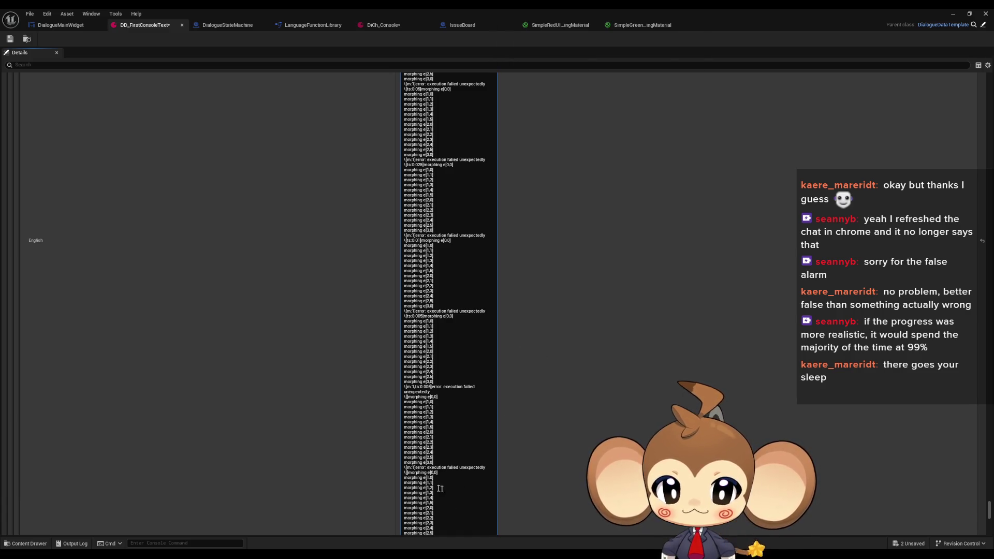
pyautogui.moveTo(415, 387); pyautogui.dragTo(432, 387)
pyautogui.hotkey('ctrl', 'c')
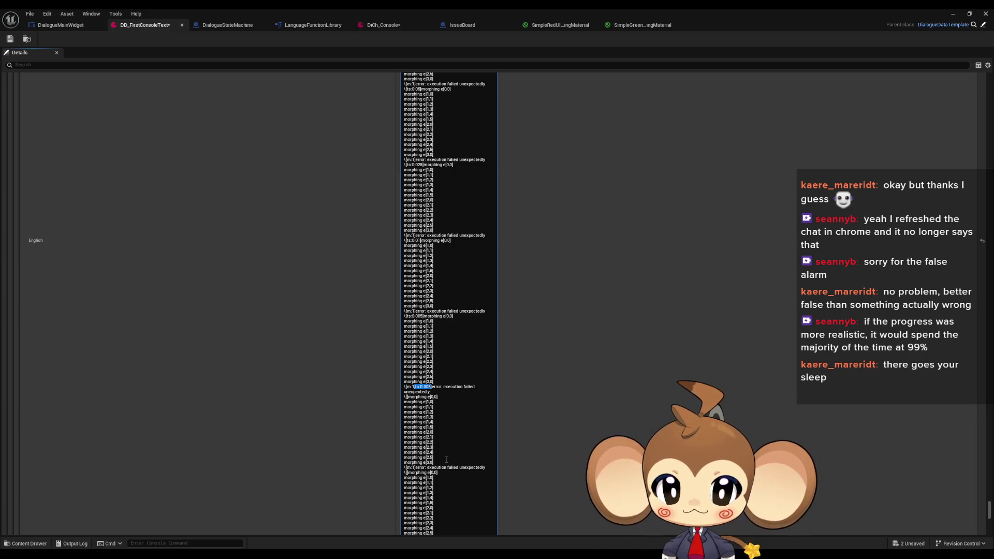
pyautogui.moveTo(446, 459)
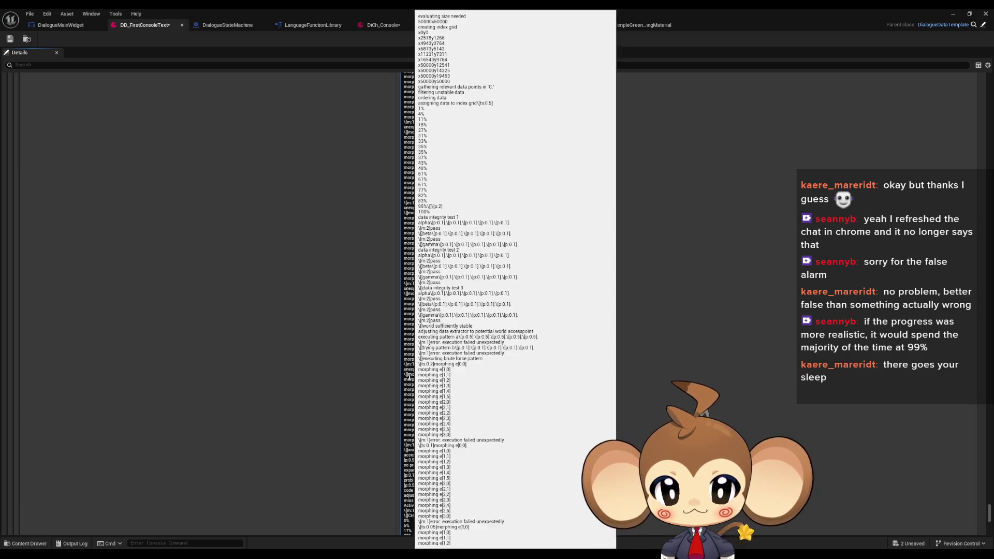
# Insert ts:0.005 before the remaining morphing lines, including e[0,0], and save the asset
pyautogui.write('ts:0.005')
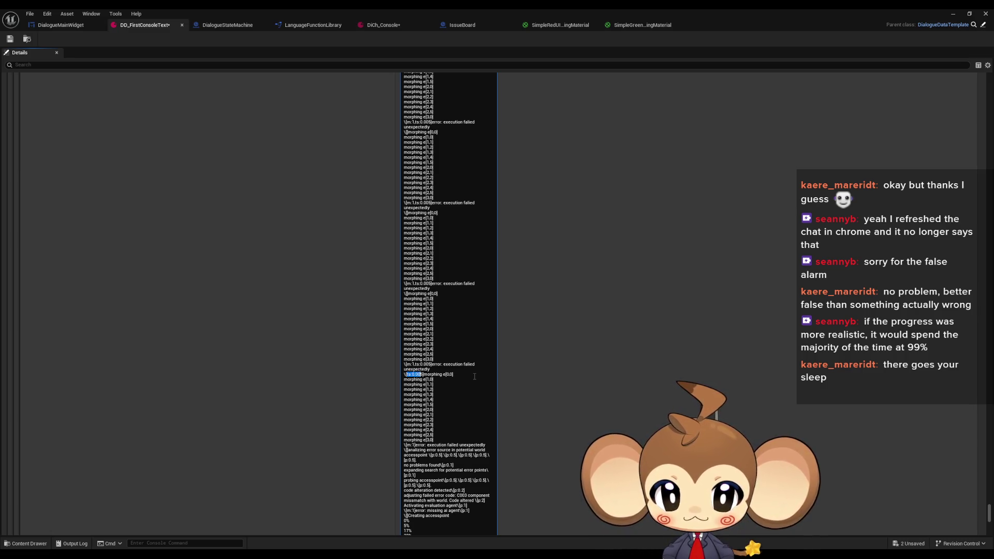
pyautogui.click(497, 306)
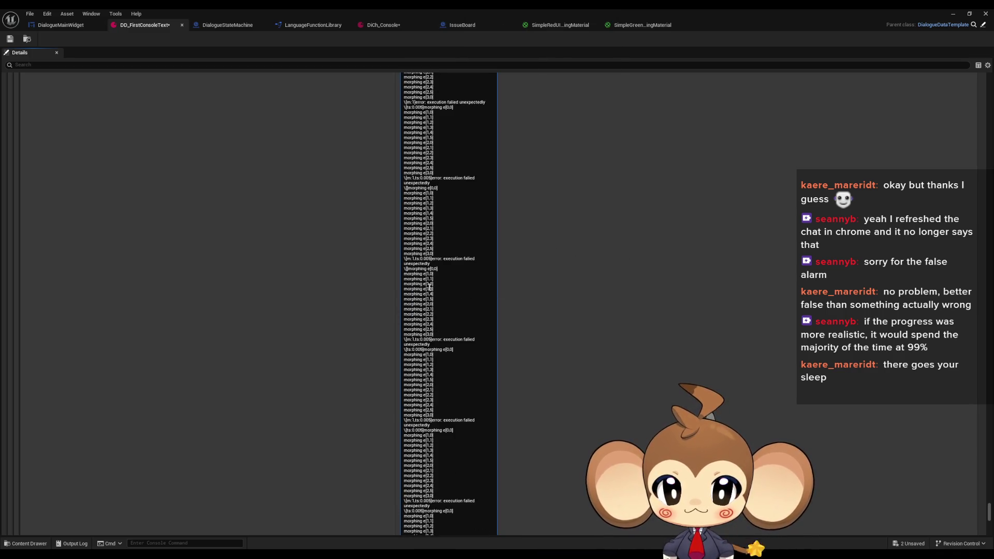
pyautogui.write('ts:0.005')
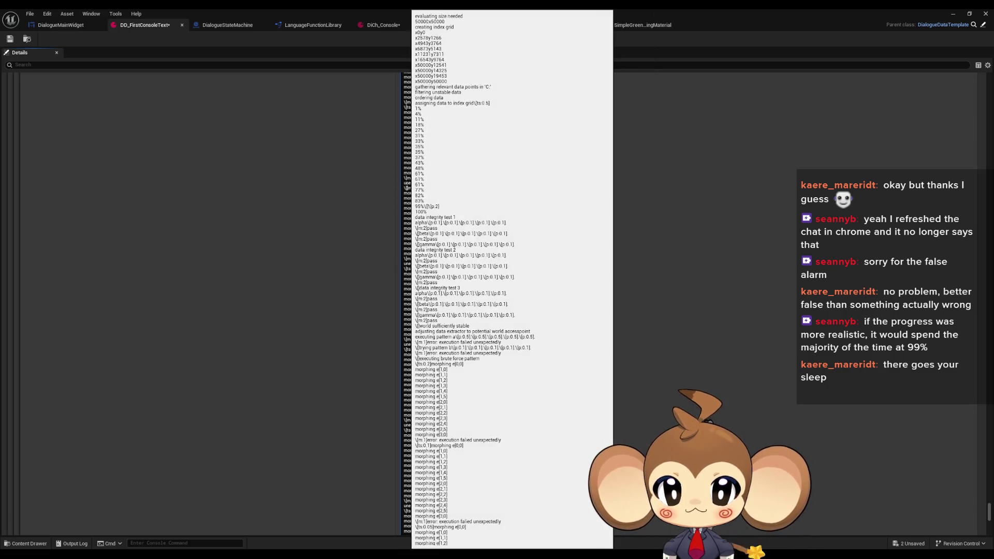
pyautogui.hotkey('ctrl', 'v')
pyautogui.scroll(2, 546, 195)
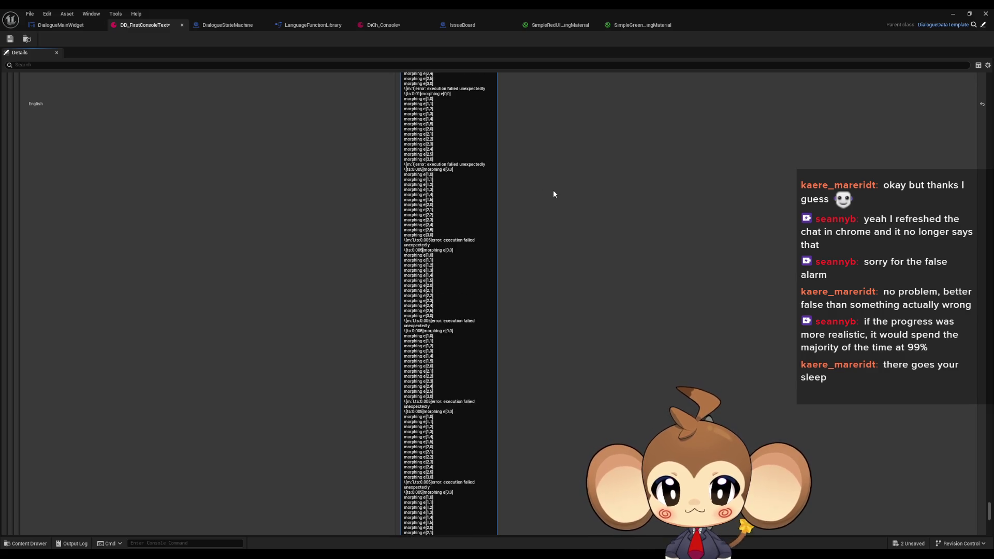
pyautogui.scroll(2, 519, 247)
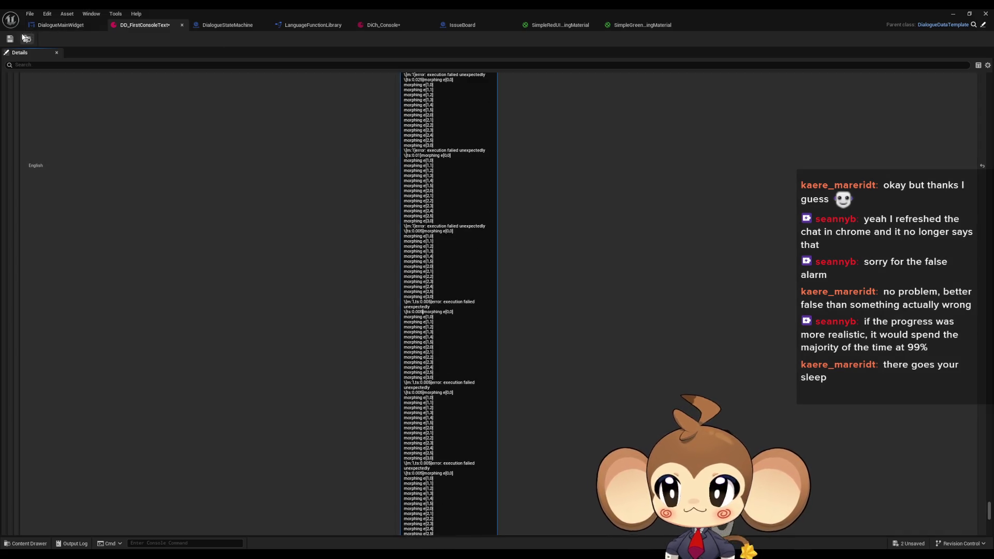
pyautogui.hotkey('ctrl', 's')
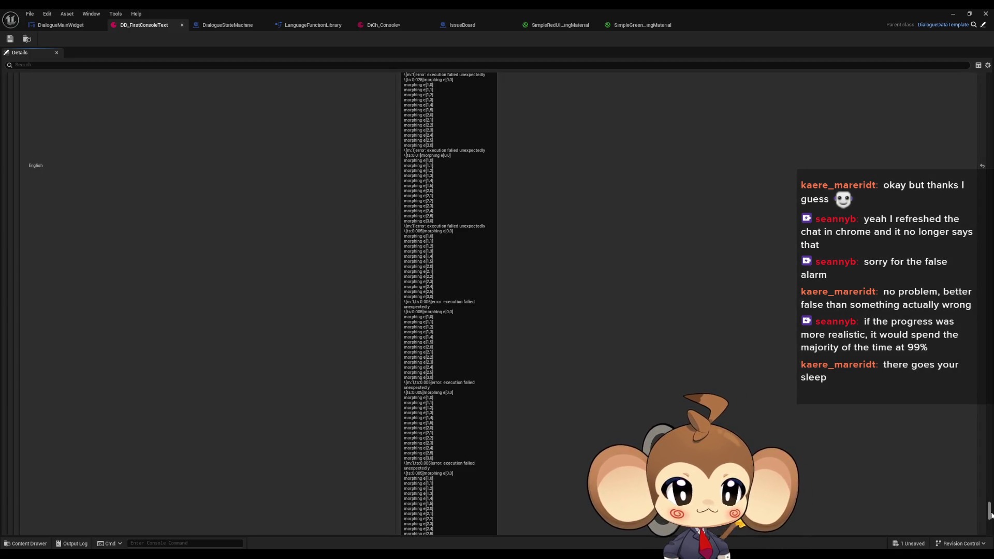
# Copy the \[m:2]pass line, paste it after the data integrity test output, and commit
pyautogui.moveTo(991, 507)
pyautogui.mouseDown()
pyautogui.moveTo(948, 221)
pyautogui.moveTo(950, 425)
pyautogui.mouseUp()
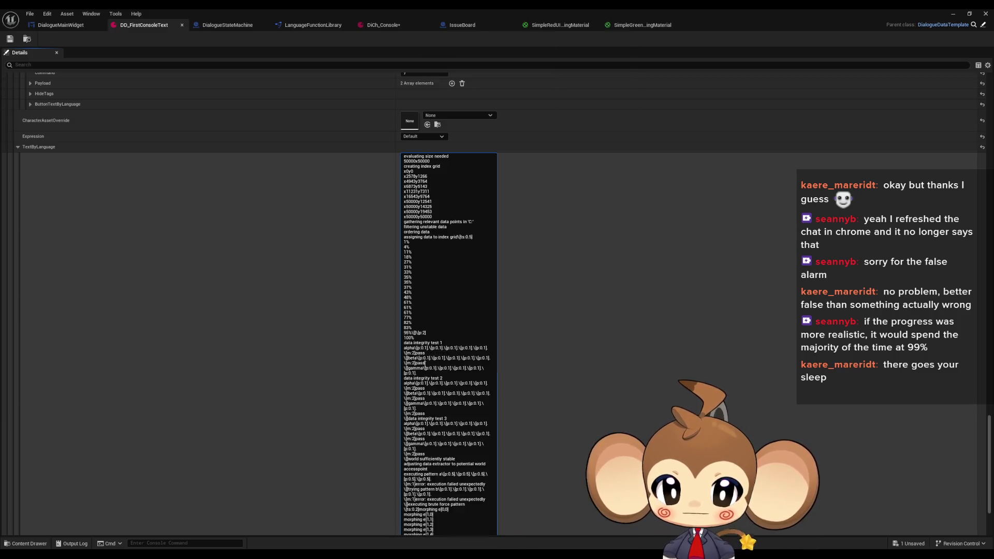
pyautogui.moveTo(432, 353)
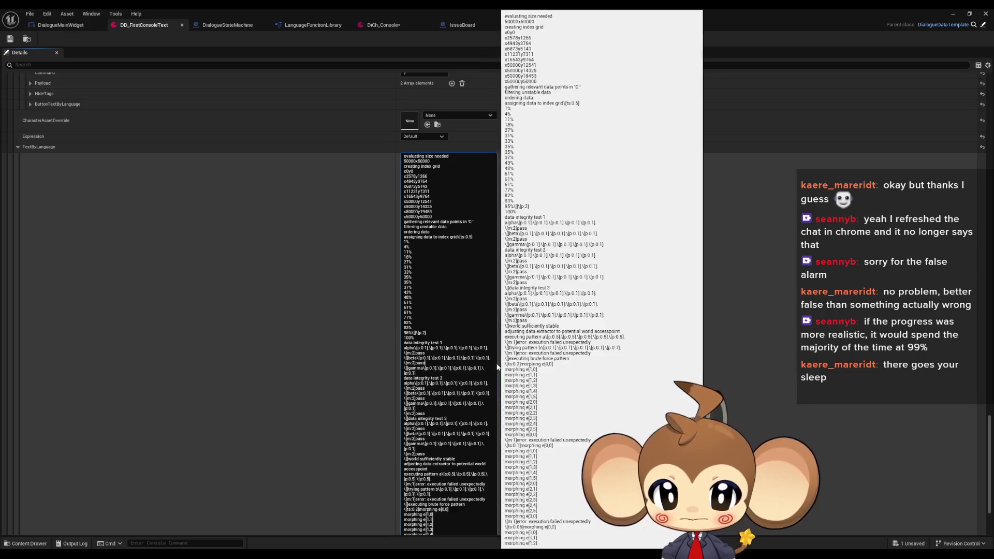
pyautogui.moveTo(479, 362)
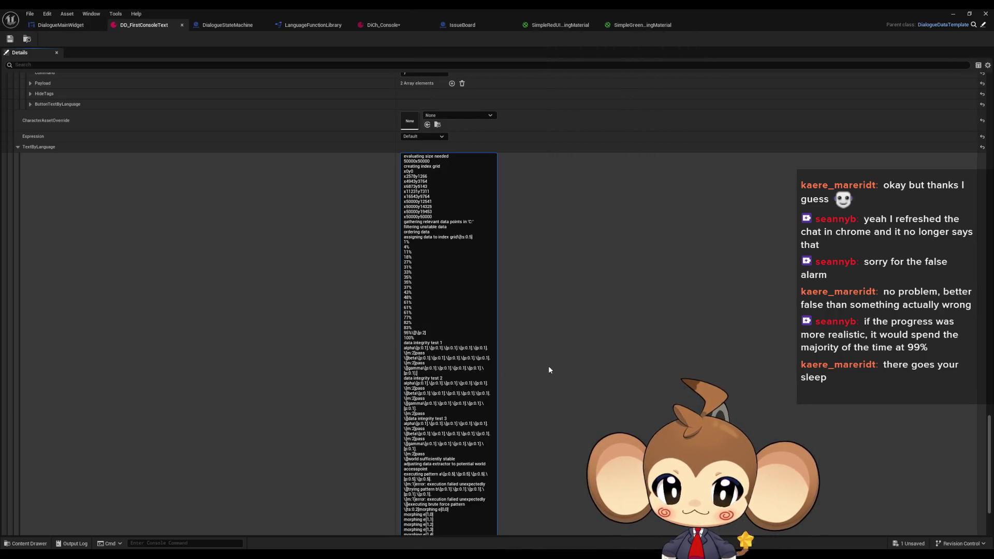
pyautogui.moveTo(426, 363); pyautogui.dragTo(395, 363)
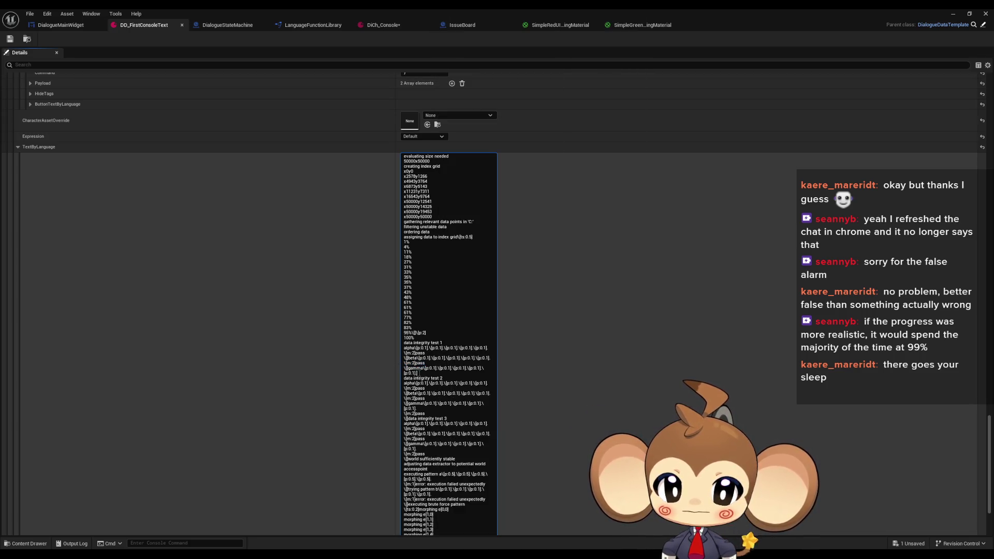
pyautogui.press('Return')
pyautogui.write('\\[m:2]pass')
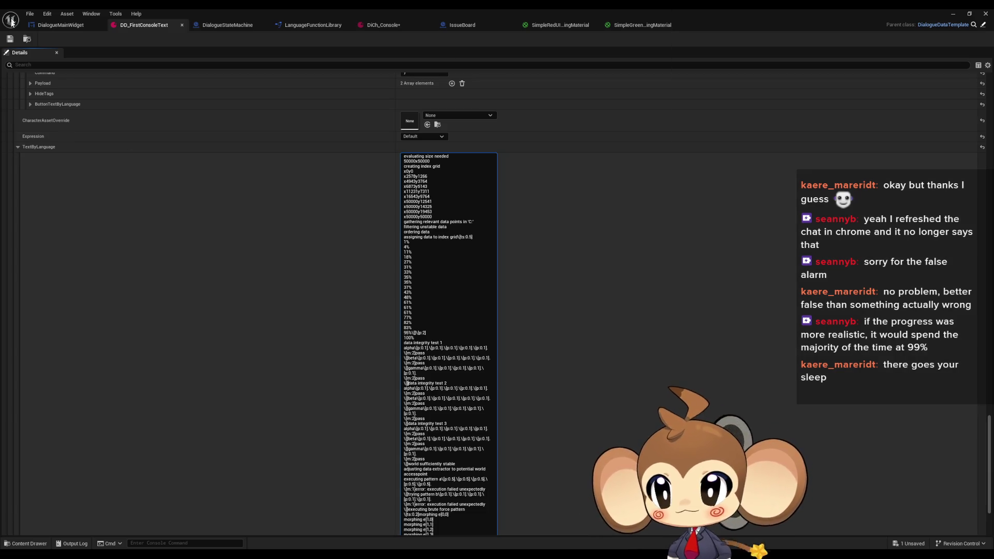
pyautogui.click(13, 46)
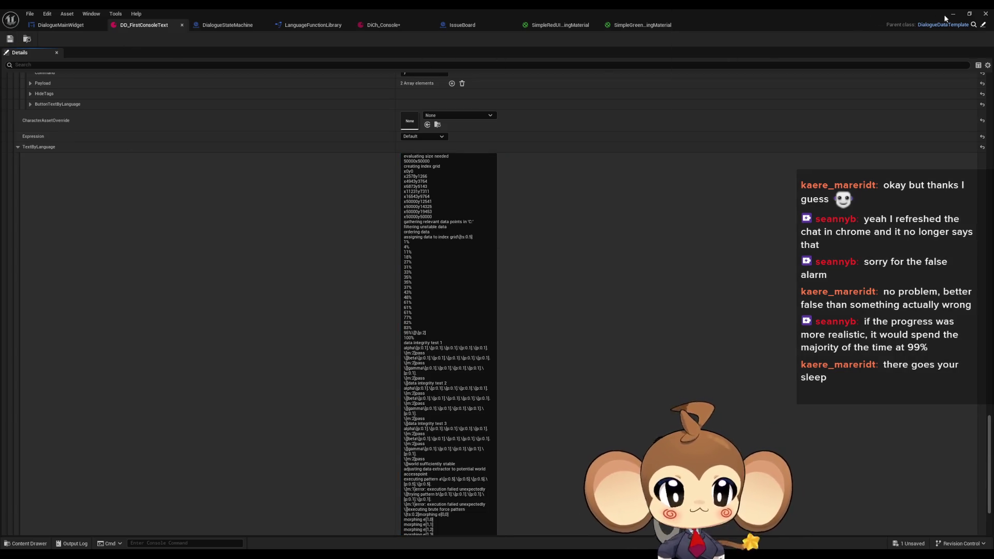
pyautogui.click(953, 14)
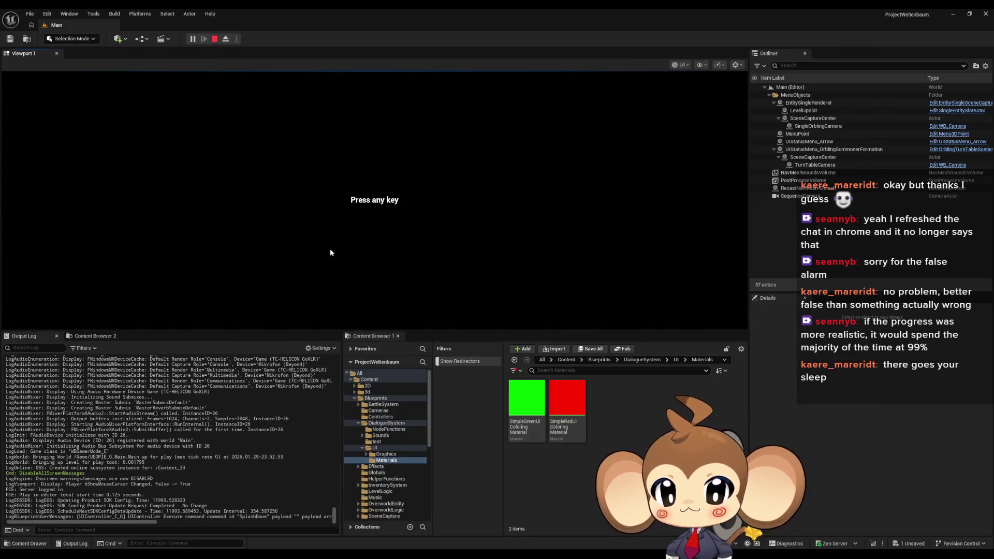
# Get past the splash and start menu, then walk the character to the terminal
pyautogui.click(331, 249)
pyautogui.click(93, 284)
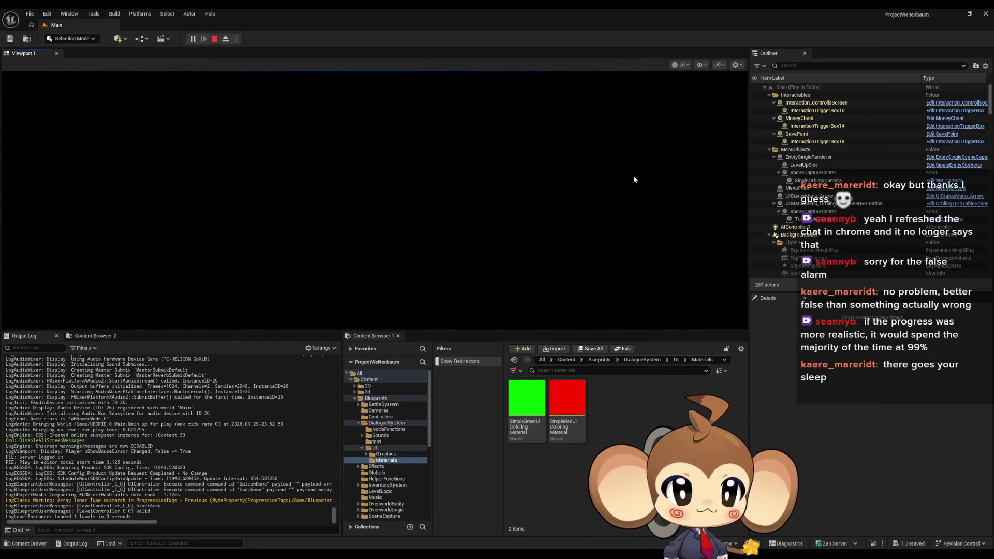
pyautogui.press('w')
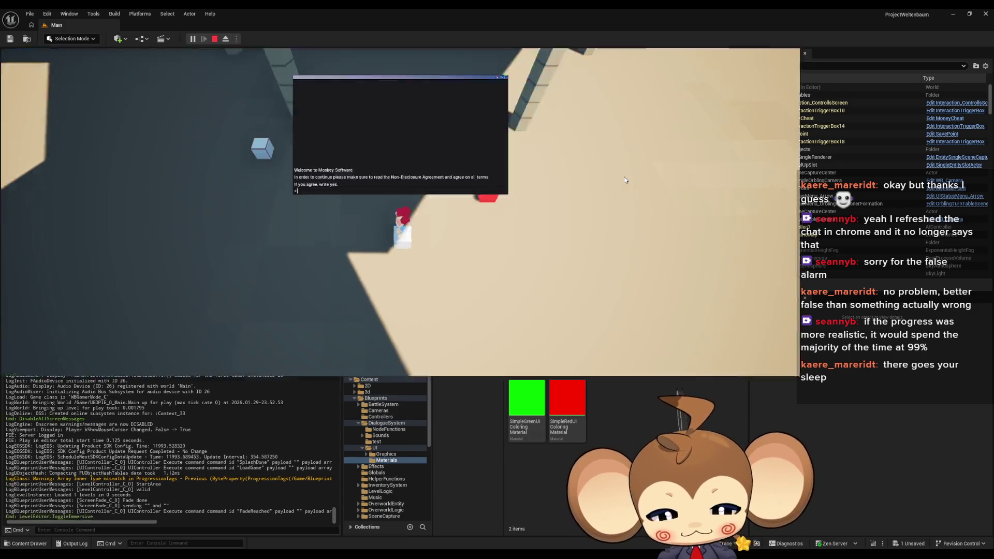
# In full screen, answer 'yes' to the NDA, confirm world creation, enter the access point with 'y', then stop the play-test
pyautogui.press('F11')
pyautogui.write('yes')
pyautogui.press('Return')
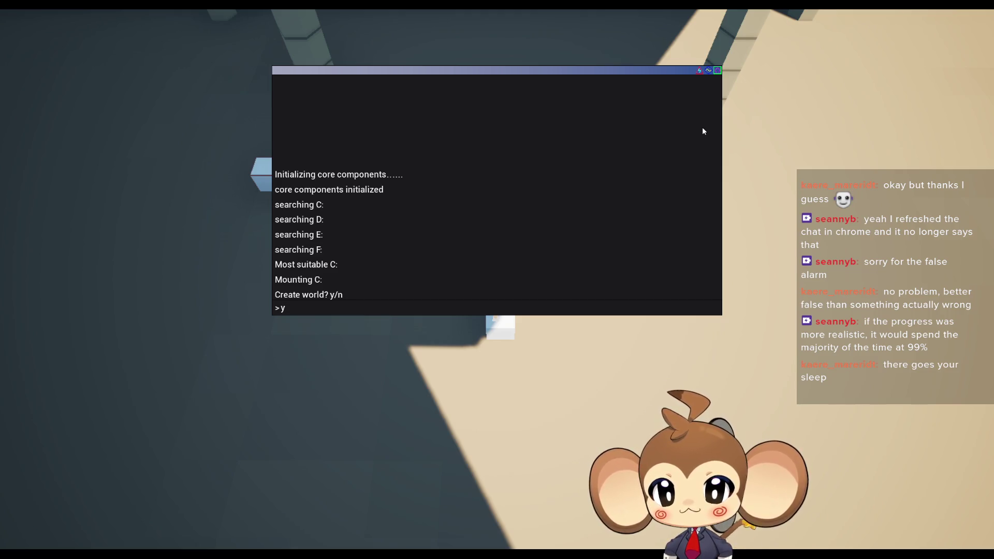
pyautogui.press('Return')
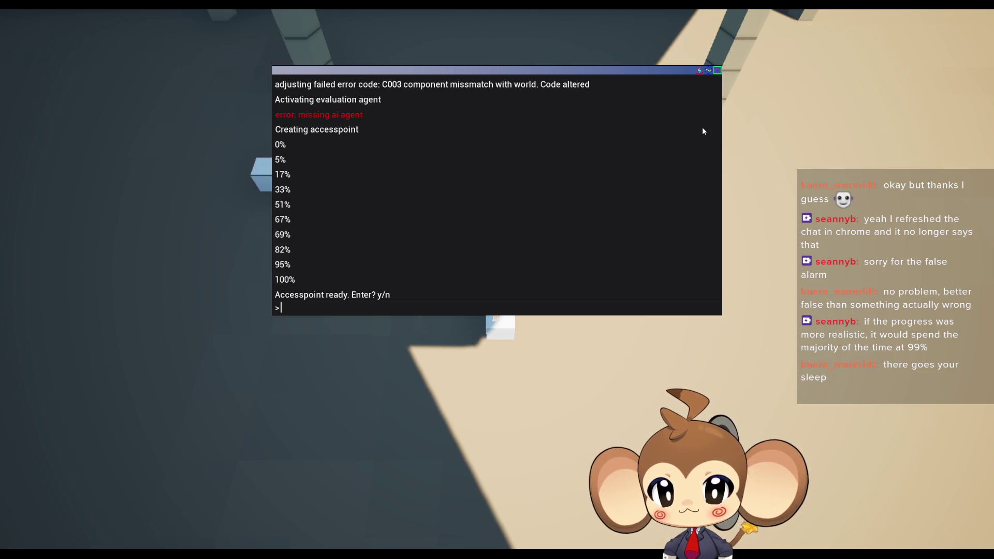
pyautogui.write('y')
pyautogui.press('Return')
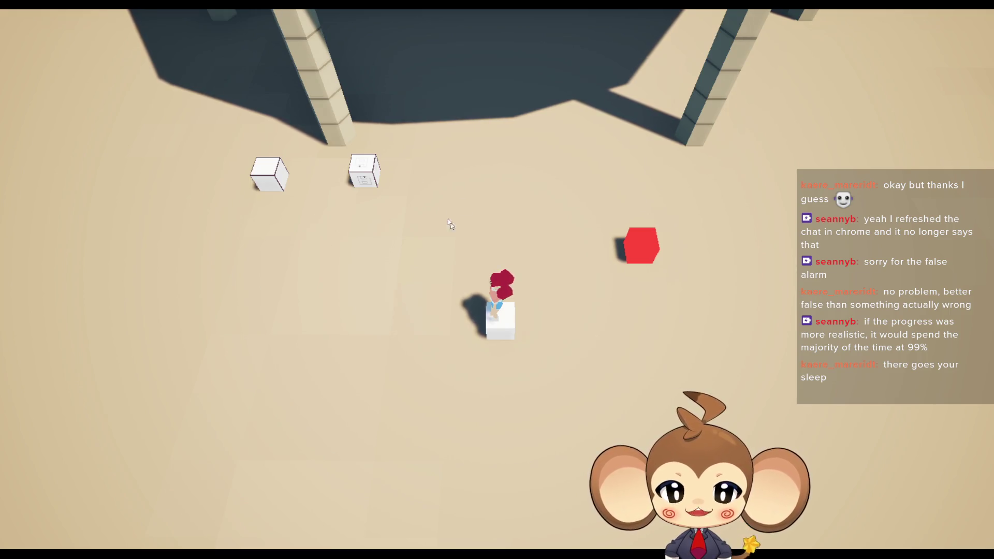
pyautogui.press('F11')
pyautogui.click(213, 39)
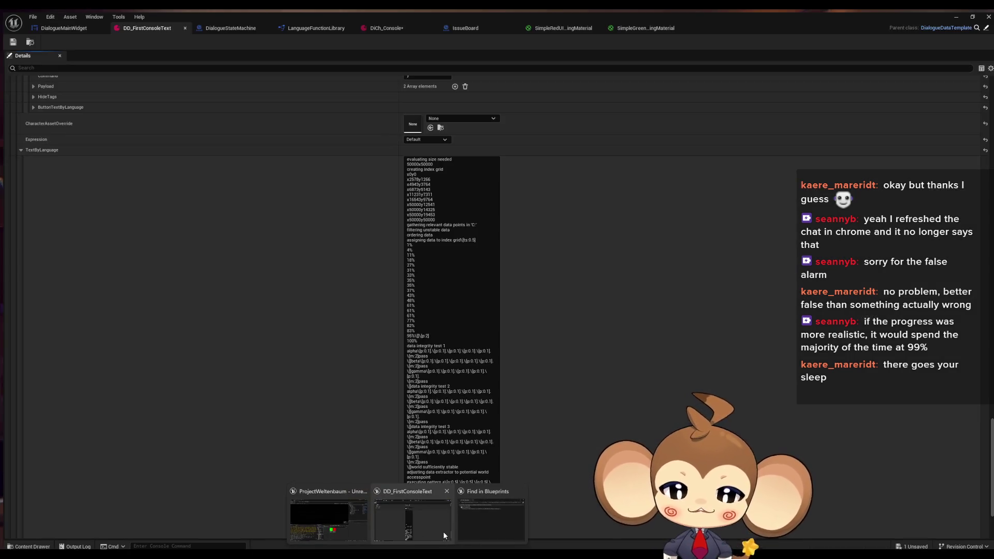
# Set DiCh_Console's Type Sound to TW_default and return to the level editor
pyautogui.click(444, 531)
pyautogui.click(386, 25)
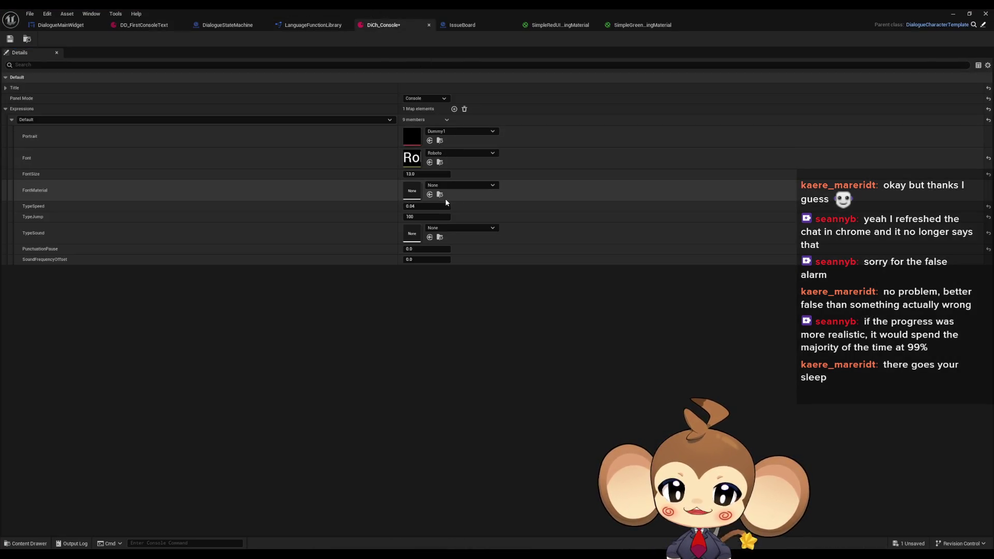
pyautogui.click(449, 229)
pyautogui.write('defa')
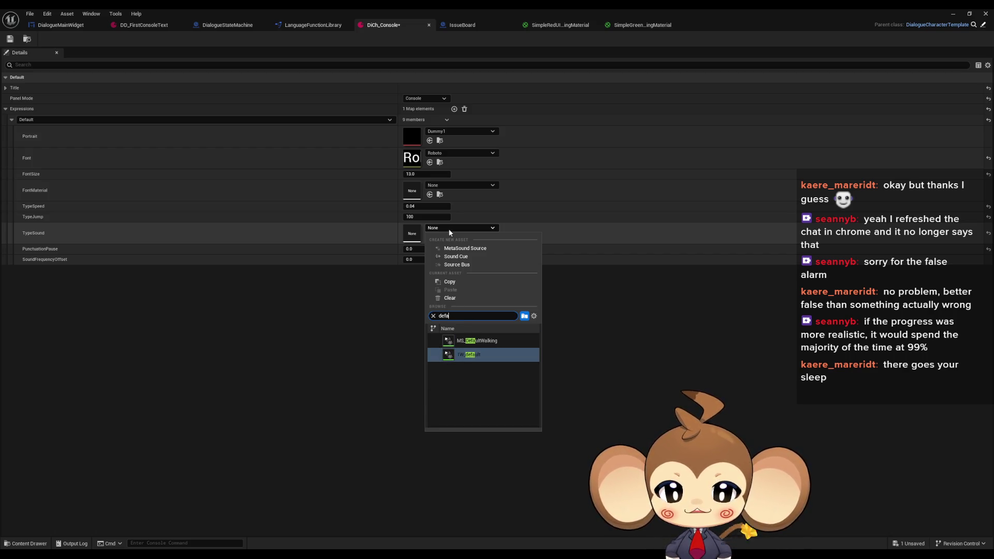
pyautogui.press('Return')
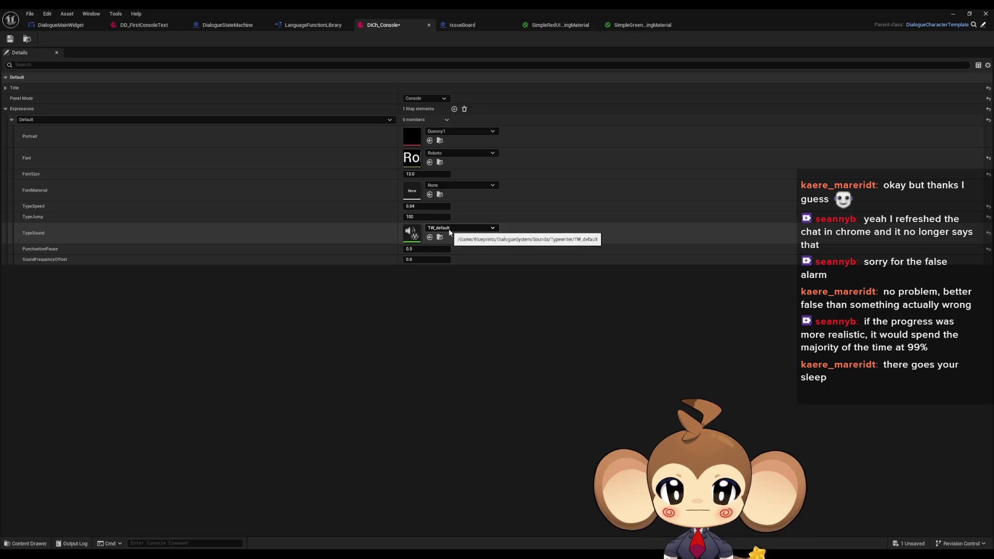
pyautogui.click(953, 14)
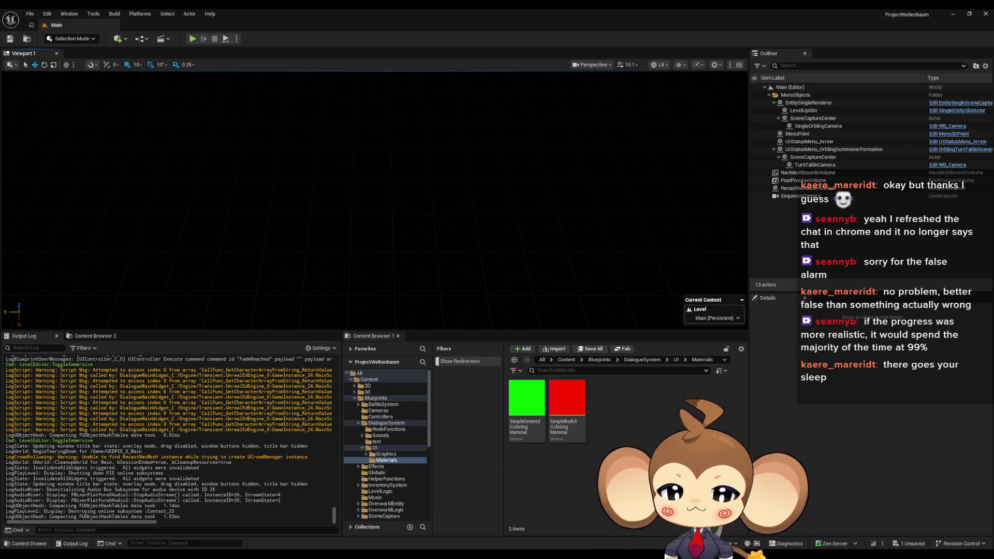
# Start a new play-test in full screen, accept the NDA with 'yes', and confirm creating the world
pyautogui.click(192, 40)
pyautogui.press('Return')
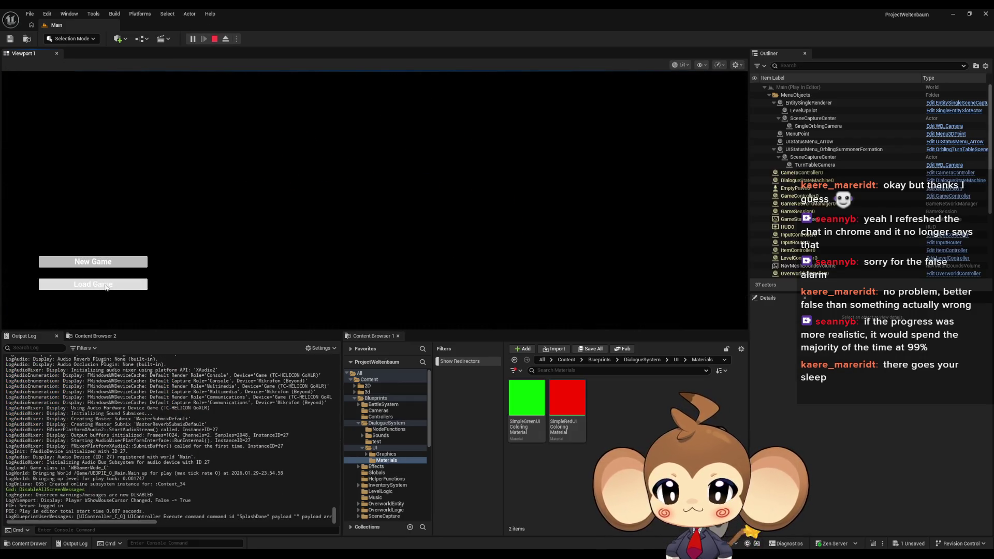
pyautogui.press('Return')
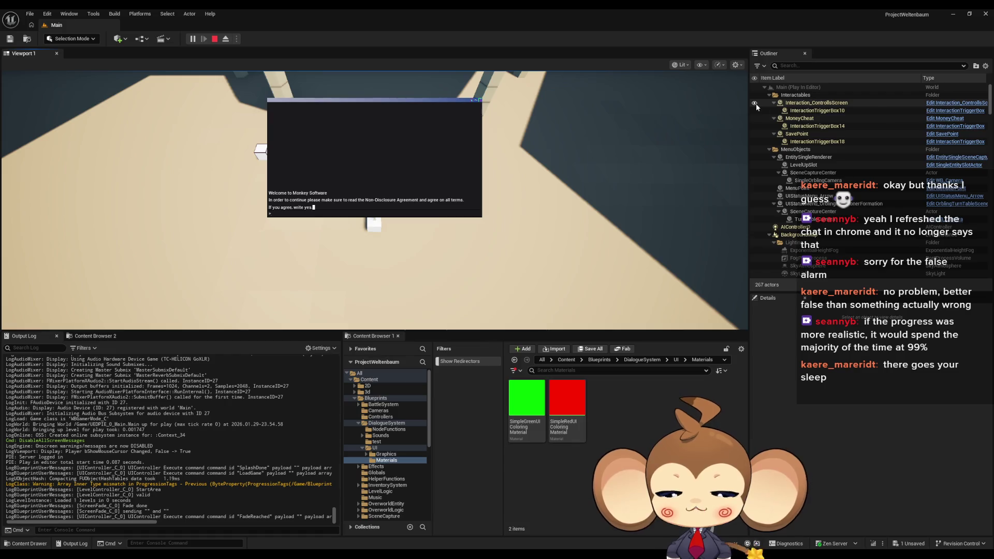
pyautogui.press('F11')
pyautogui.write('yes')
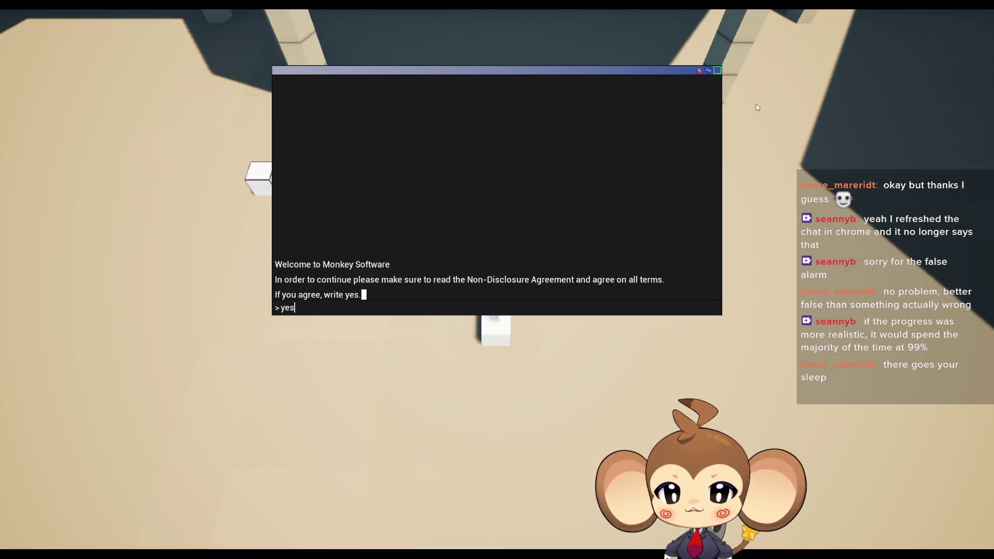
pyautogui.press('Return')
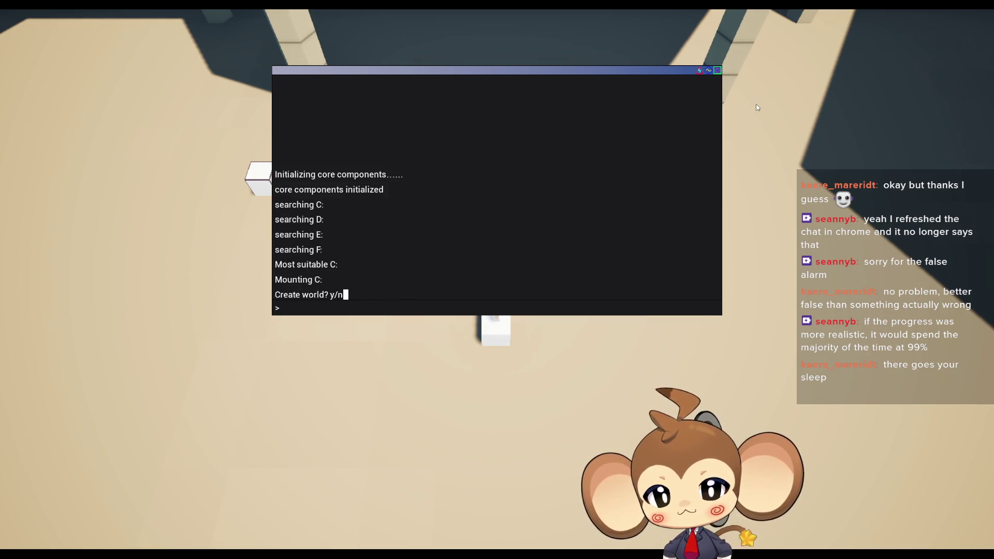
pyautogui.write('y')
pyautogui.press('Return')
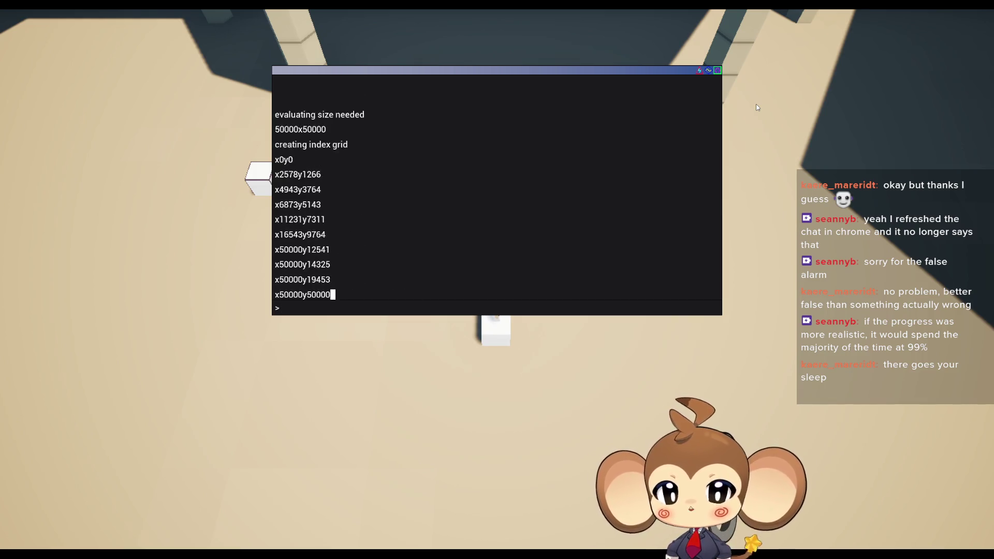
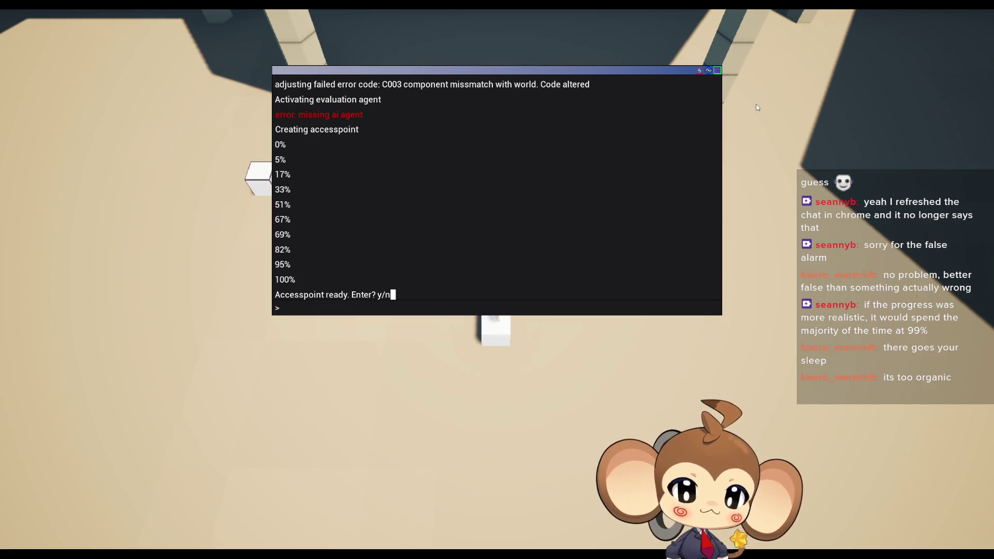
# Accept the access point, exit fullscreen, and stop the running playtest
pyautogui.press('Return')
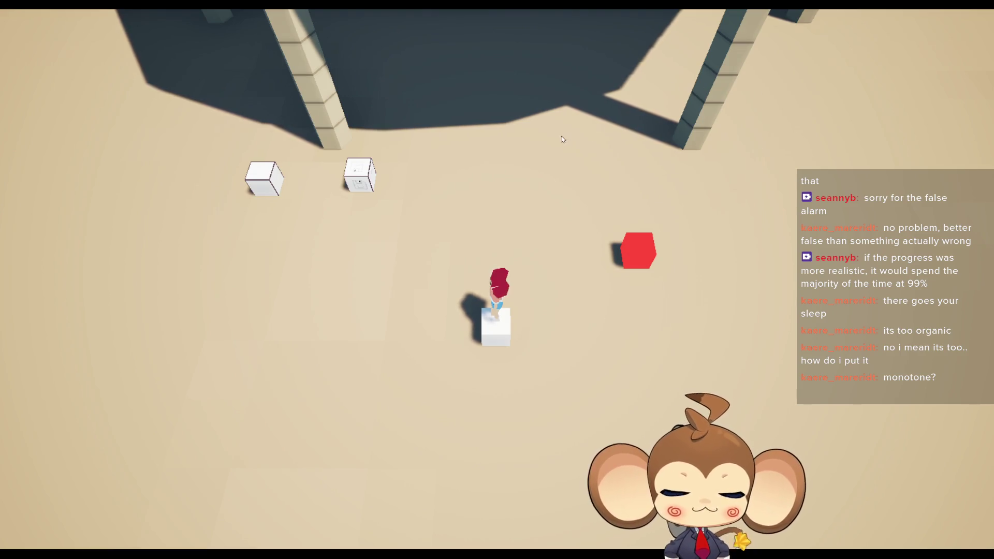
pyautogui.press('F11')
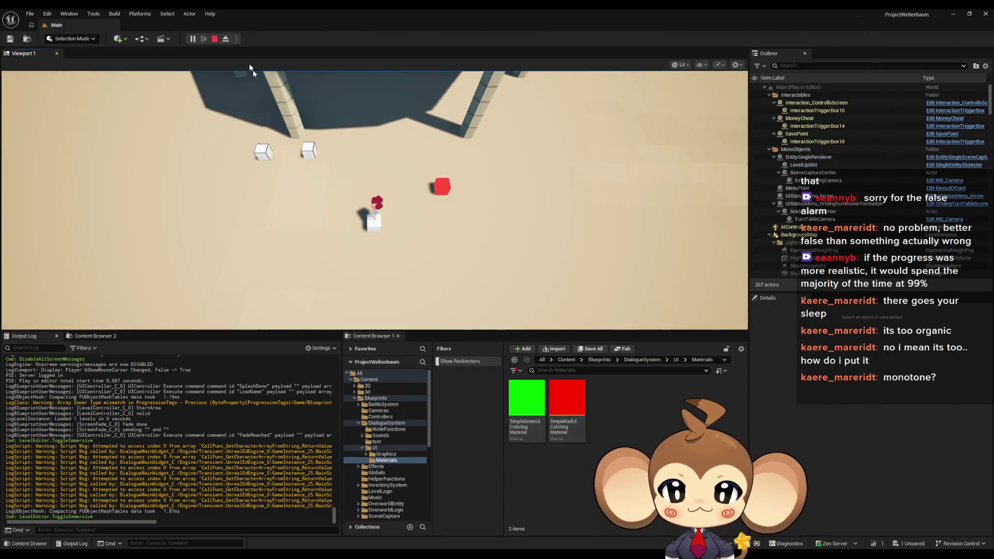
pyautogui.press('Escape')
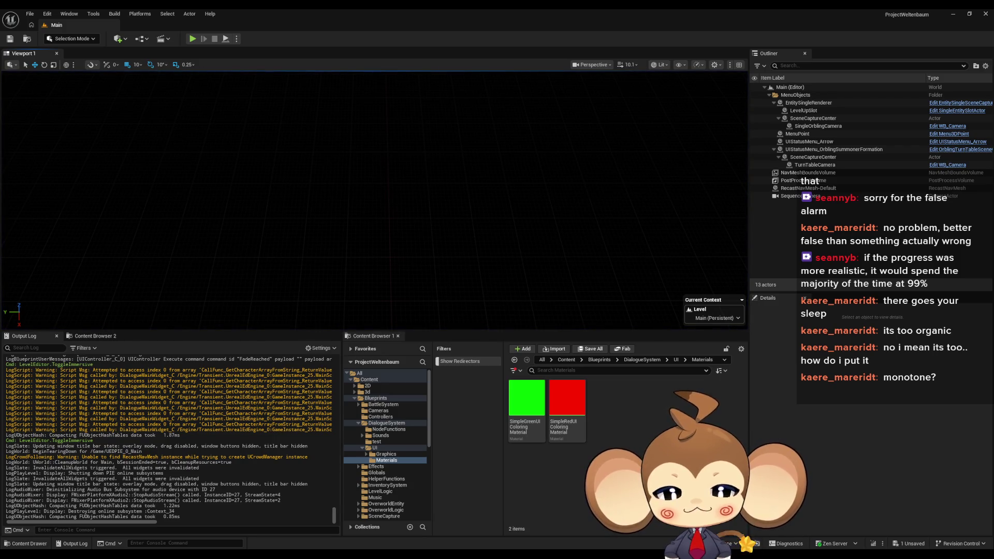
# Change DiCh_Console's TypeSound from TW_default to TW_random and start Play in Editor
pyautogui.click(425, 542)
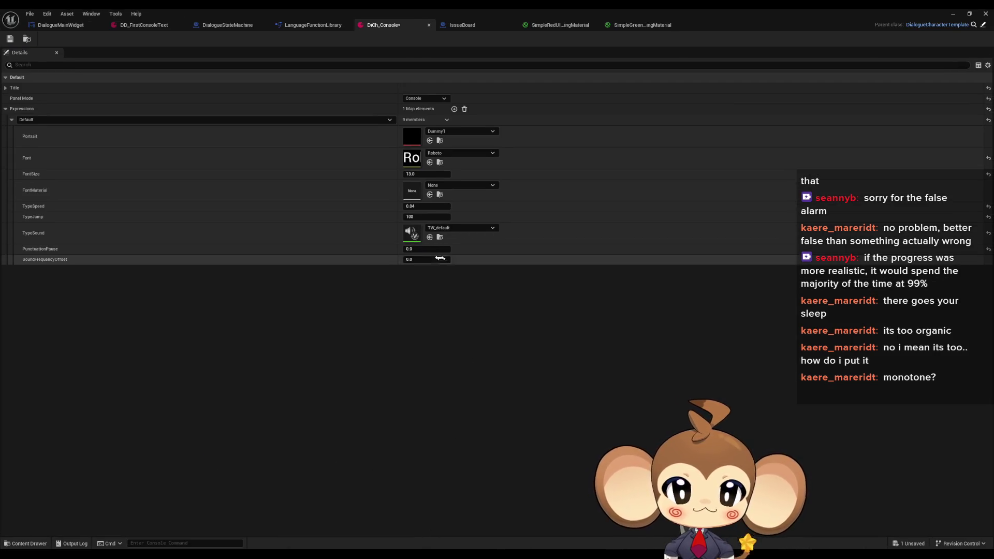
pyautogui.click(454, 228)
pyautogui.write('rand')
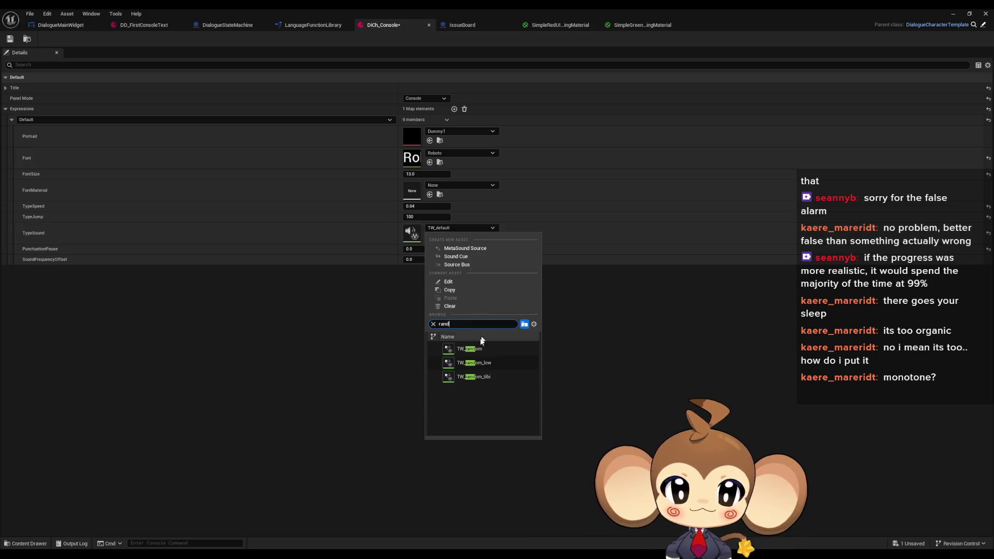
pyautogui.click(484, 344)
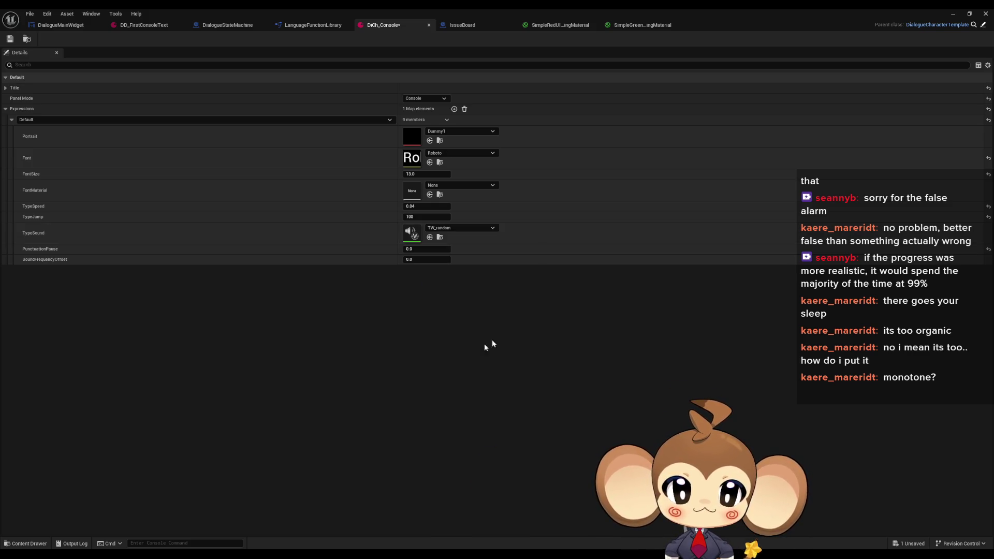
pyautogui.click(951, 13)
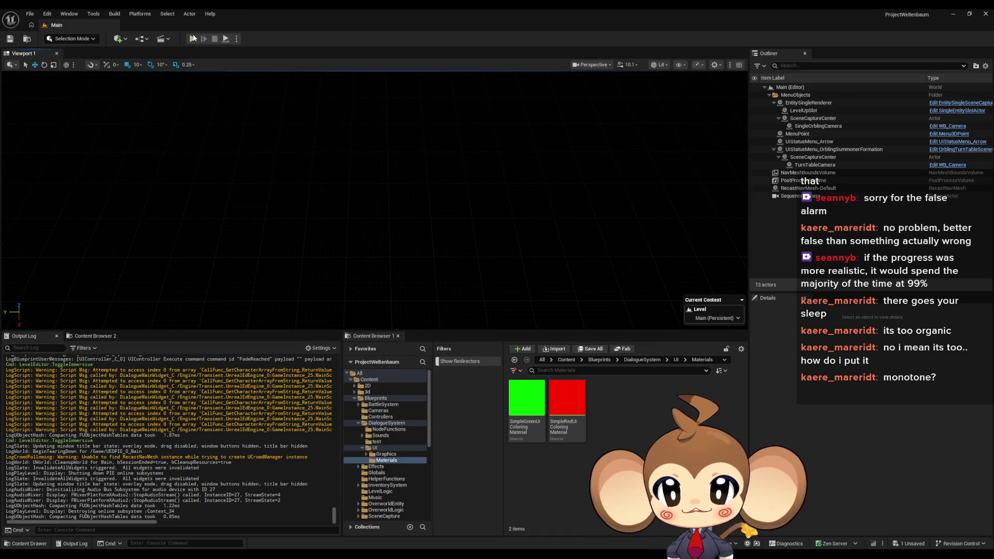
pyautogui.click(193, 39)
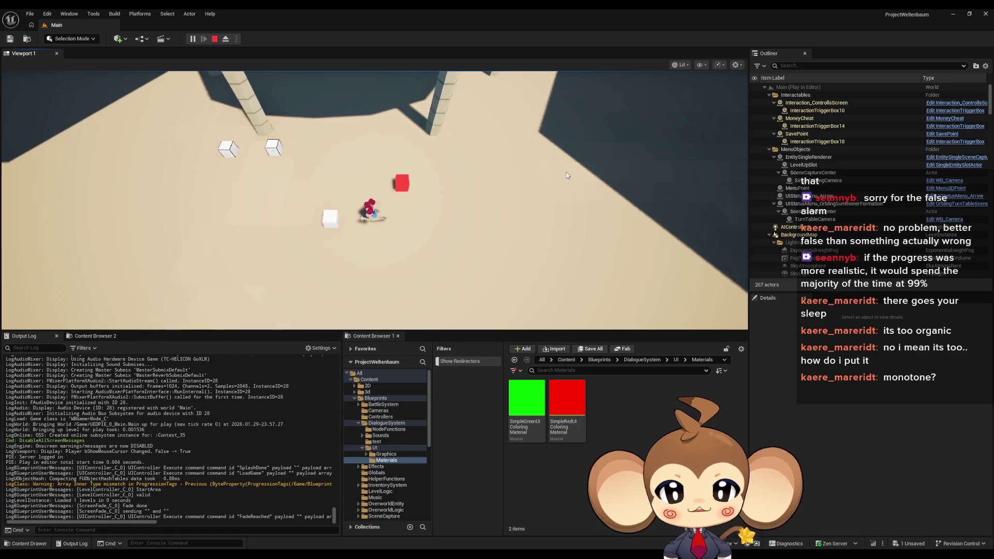
# In fullscreen, answer yes to the NDA and world creation, then y to enter the access point
pyautogui.press('F11')
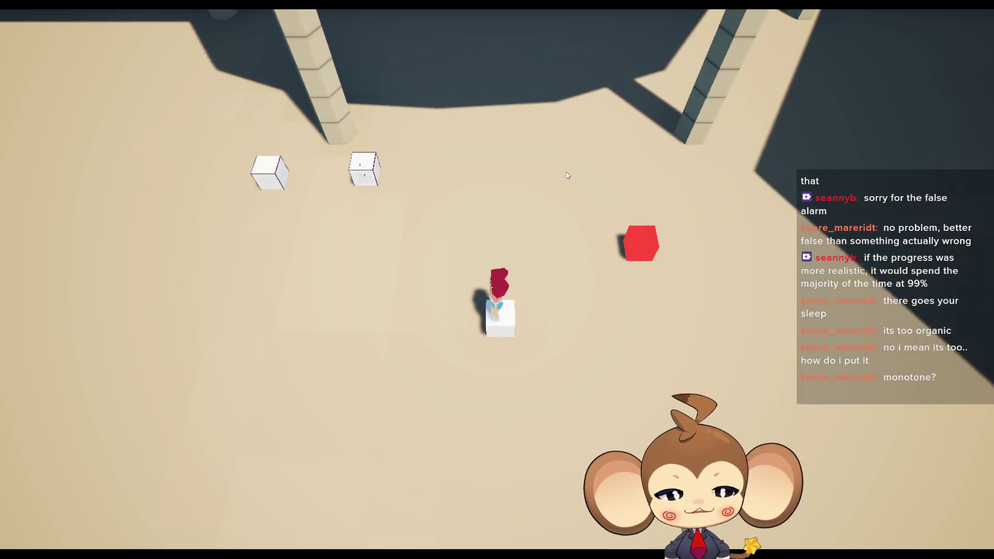
pyautogui.write('ye')
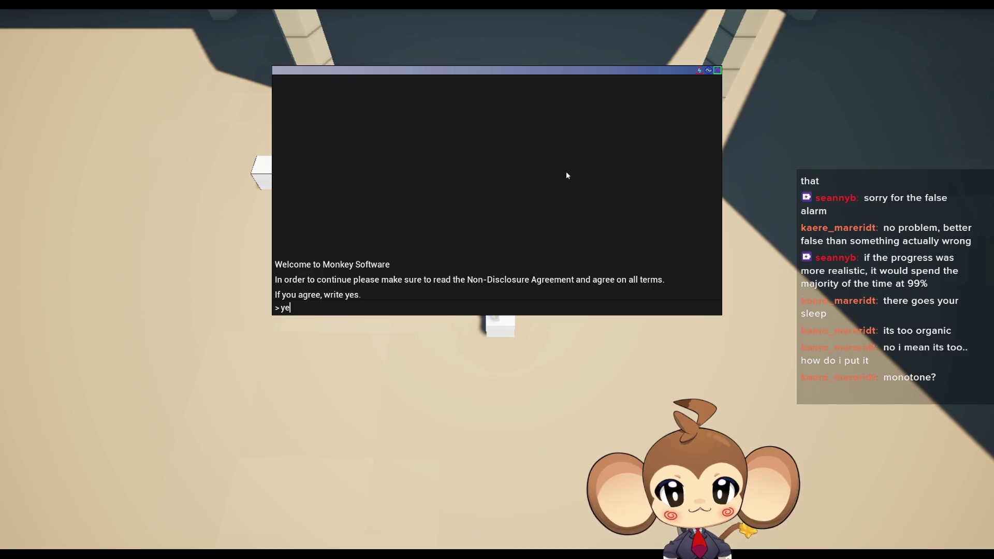
pyautogui.write('s')
pyautogui.press('Return')
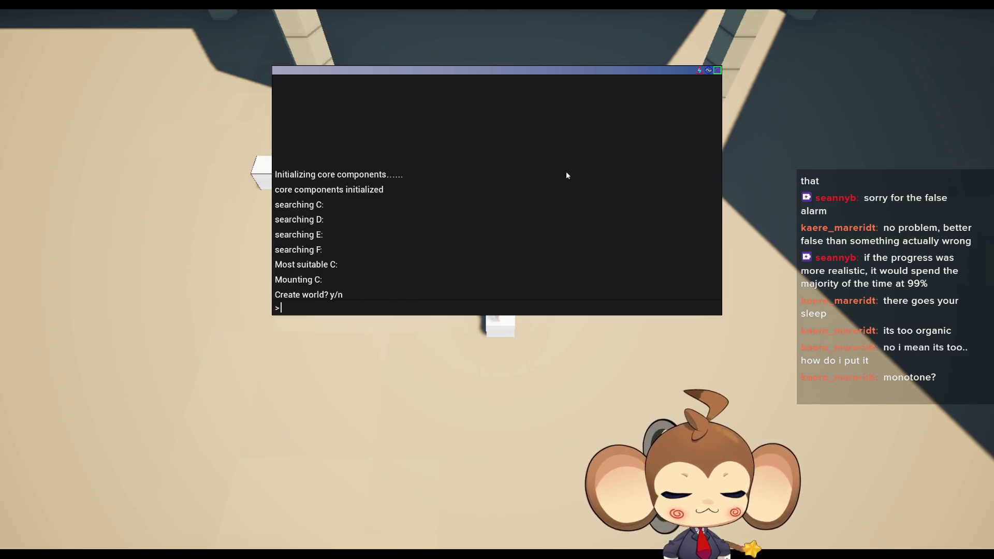
pyautogui.press('Return')
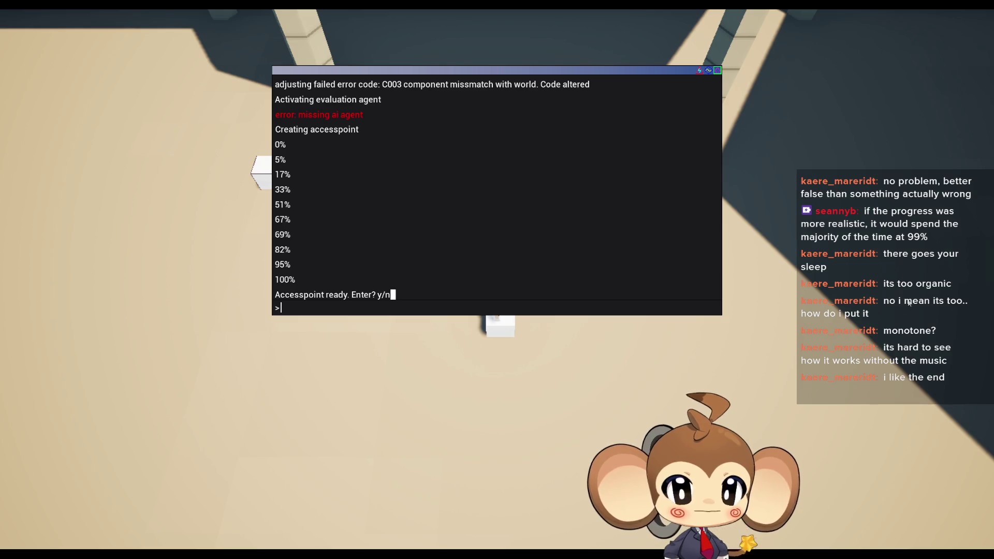
pyautogui.write('y')
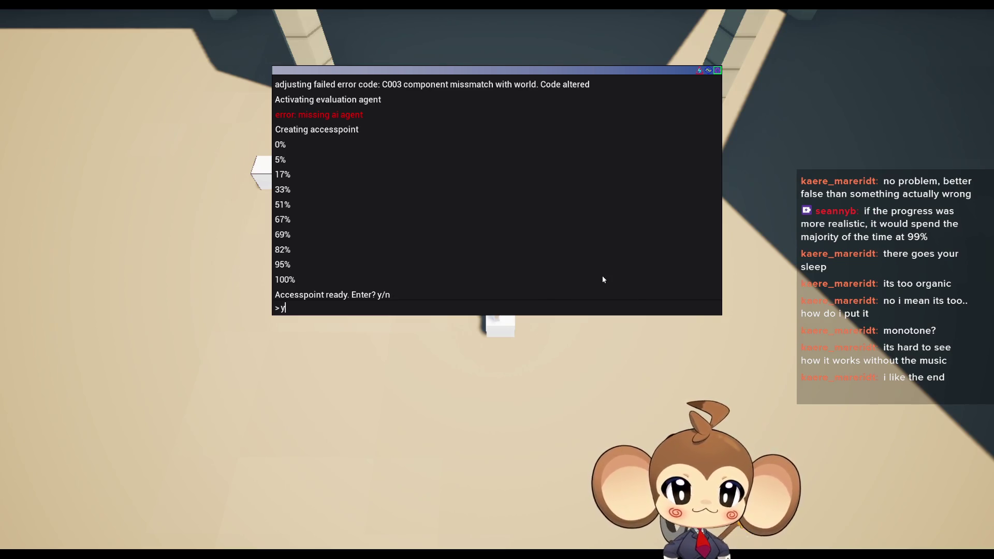
pyautogui.press('Return')
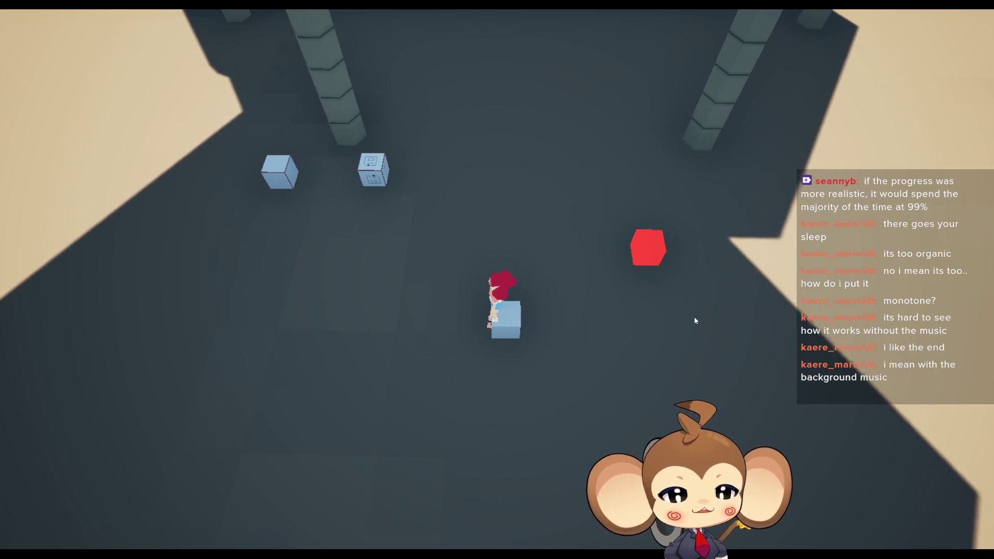
# Rerun the dialogue answering yes to the NDA, world creation and access point, then exit fullscreen
pyautogui.write('ye')
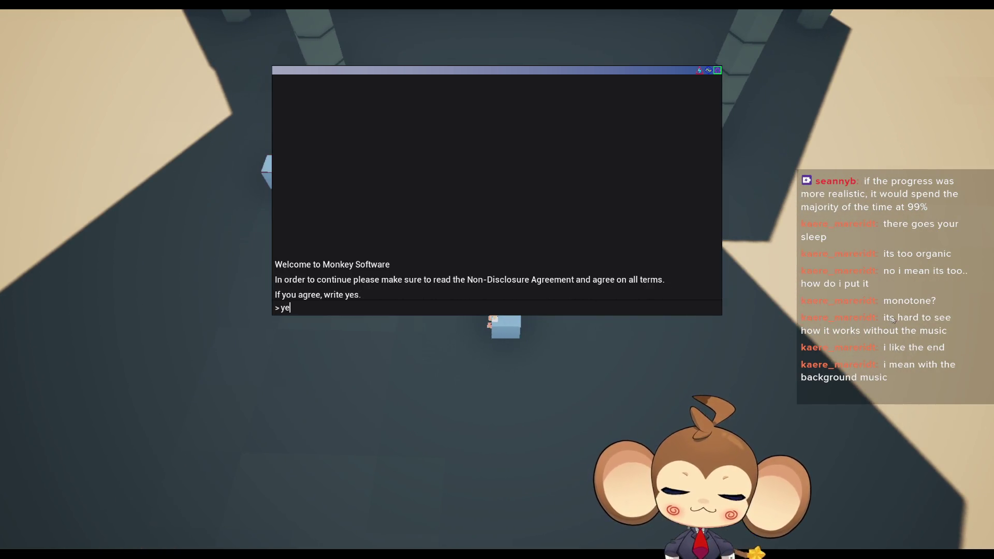
pyautogui.write('s')
pyautogui.press('Return')
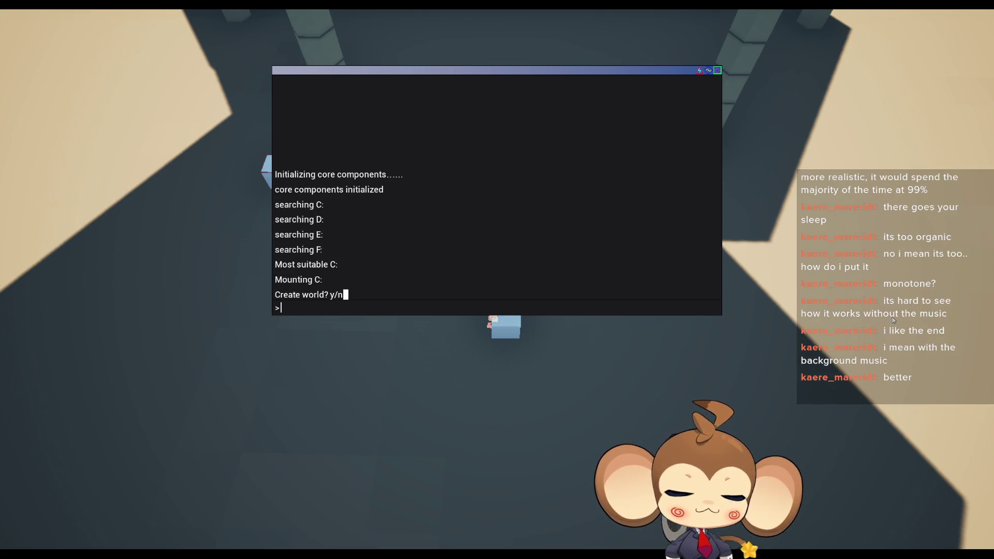
pyautogui.press('Return')
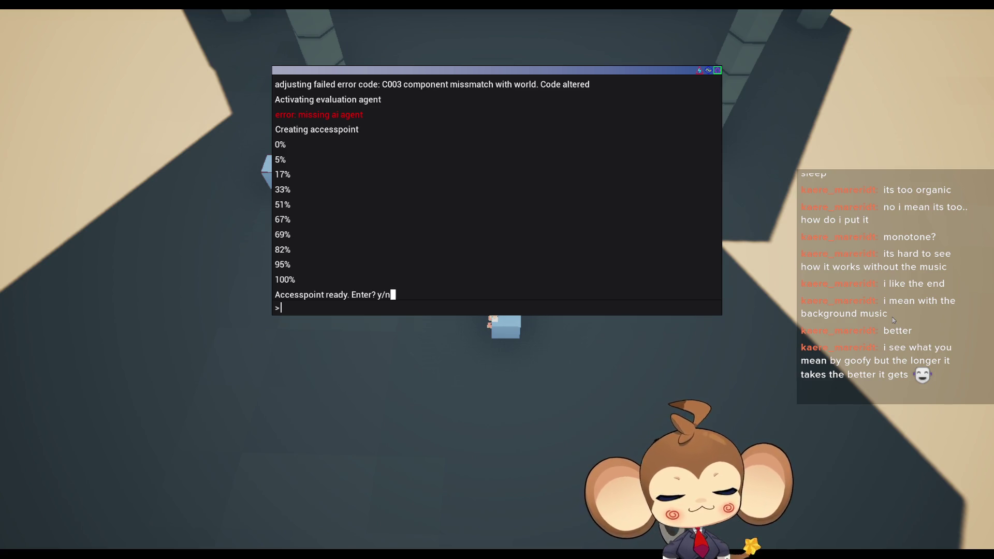
pyautogui.write('y')
pyautogui.press('Return')
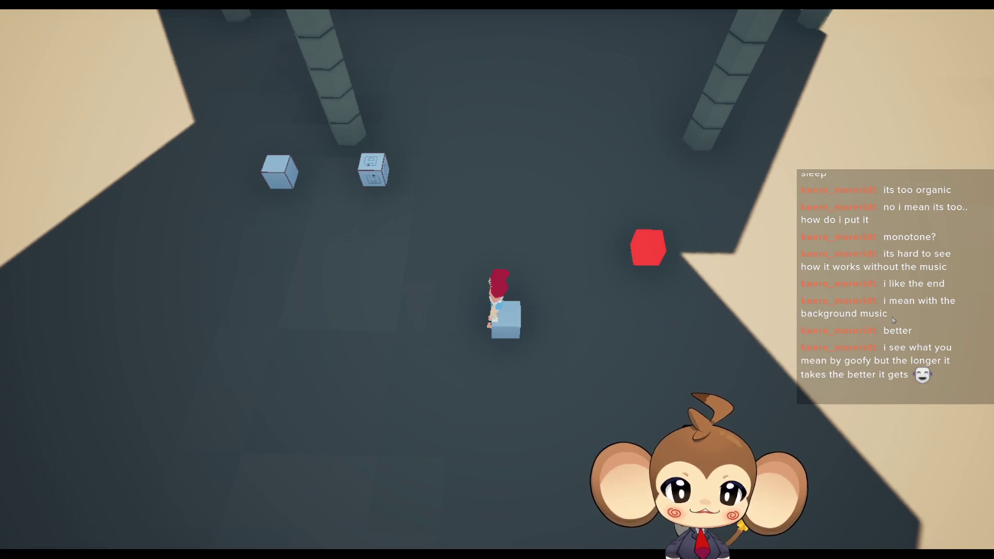
pyautogui.press('F11')
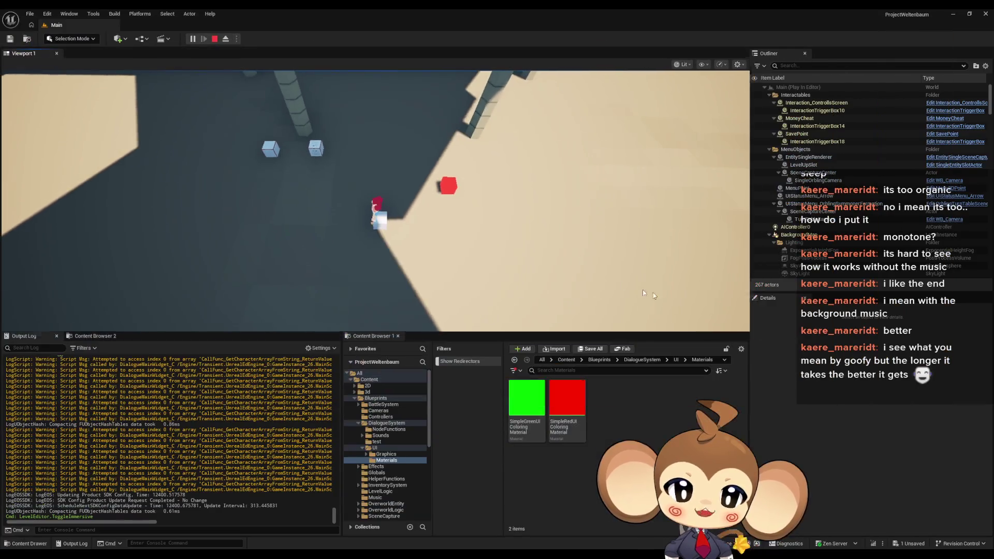
# Stop the playtest and open the DialogueMainWidget's TextTagFunctionExecuter graph
pyautogui.click(214, 39)
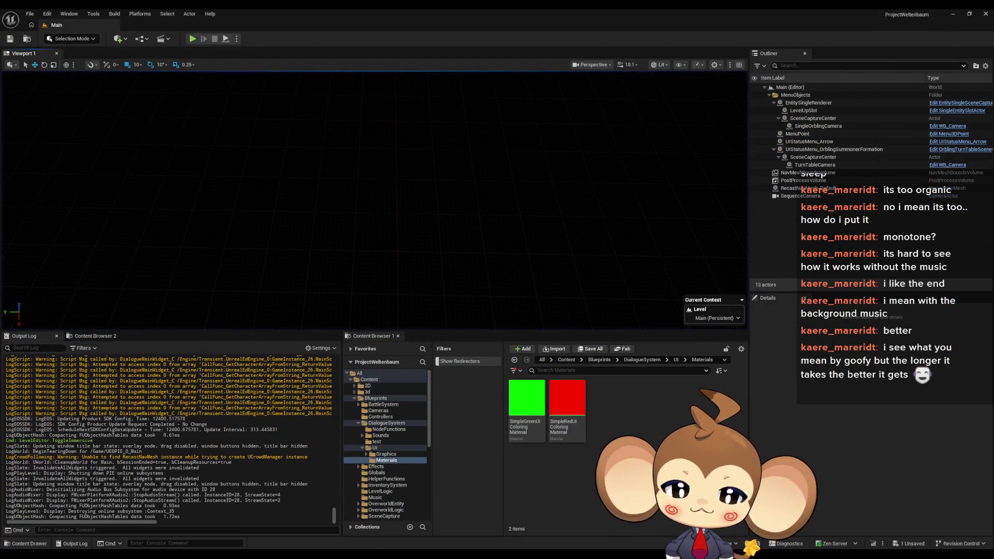
pyautogui.click(427, 518)
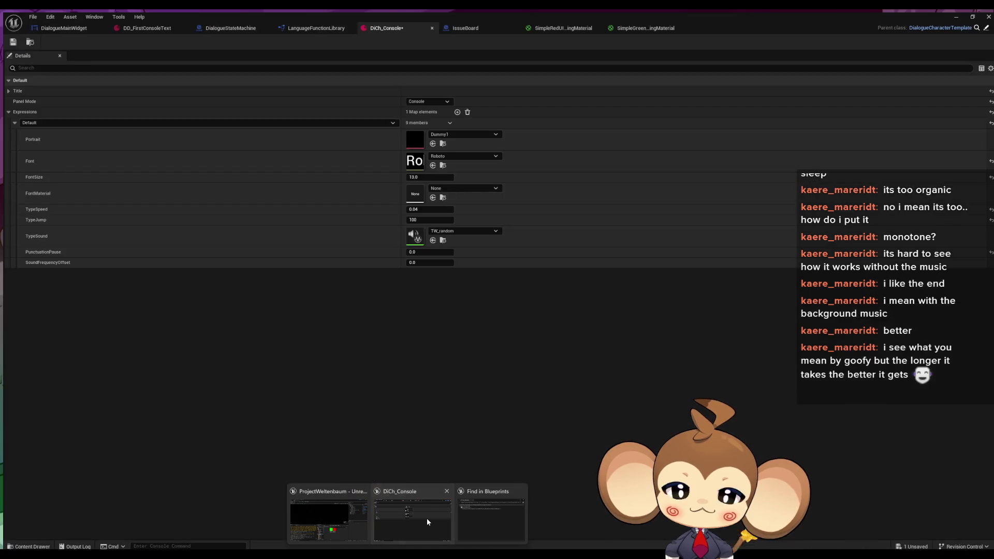
pyautogui.click(61, 25)
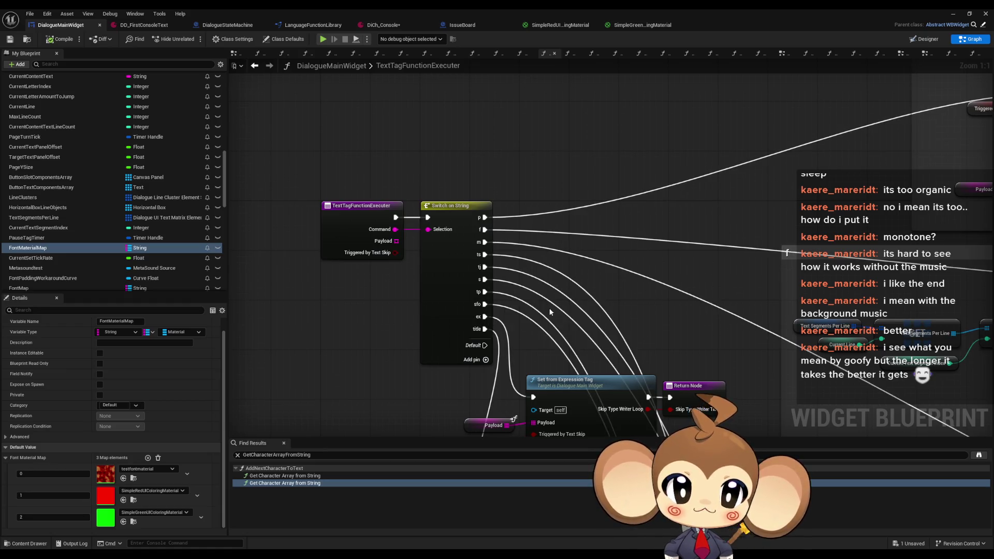
# Pan and zoom through the graph's switch and font-handling nodes, then view DD_FirstConsoleText
pyautogui.moveTo(551, 313); pyautogui.dragTo(501, 232)
pyautogui.scroll(-7, 501, 232)
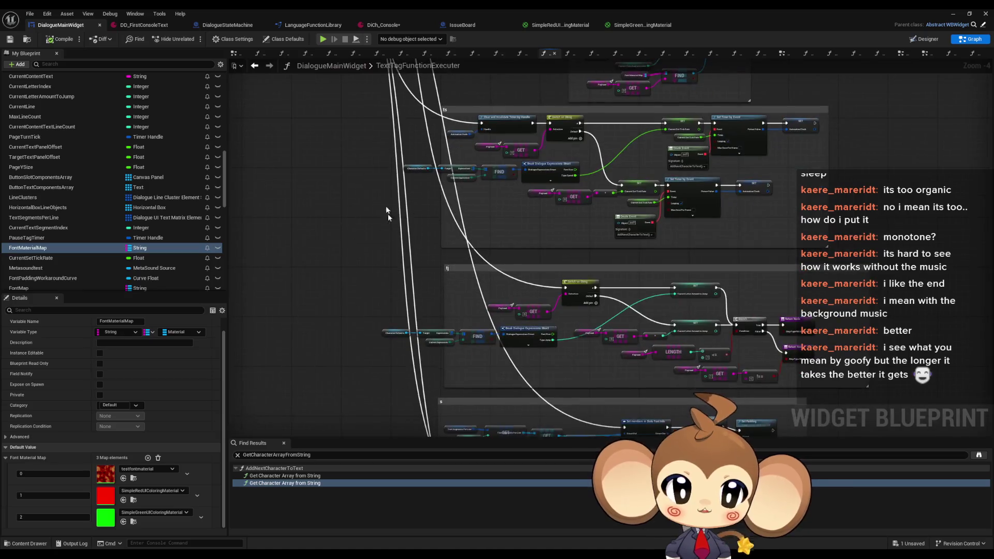
pyautogui.scroll(6, 430, 279)
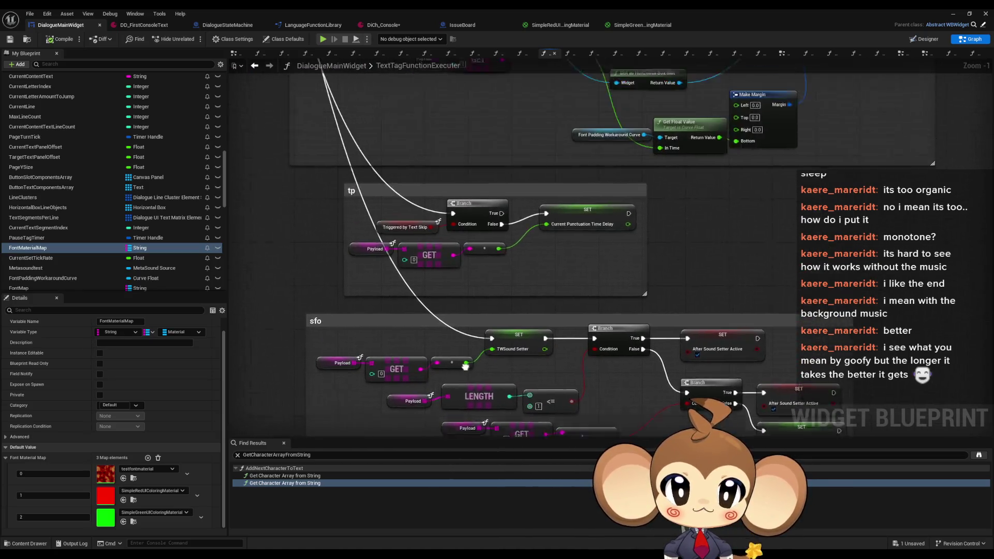
pyautogui.scroll(-3, 441, 275)
pyautogui.scroll(2, 504, 285)
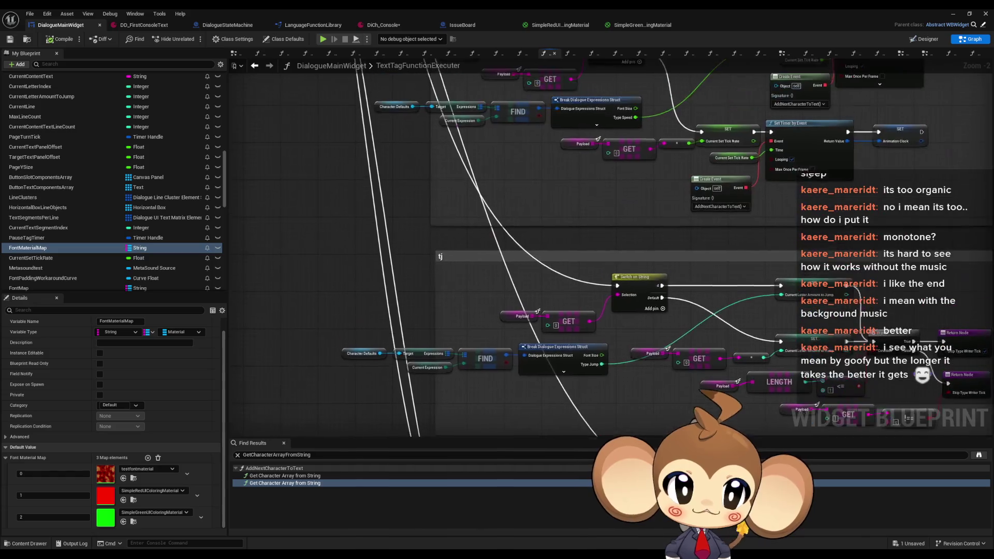
pyautogui.moveTo(503, 285)
pyautogui.mouseDown()
pyautogui.moveTo(362, 233)
pyautogui.moveTo(475, 381)
pyautogui.mouseUp()
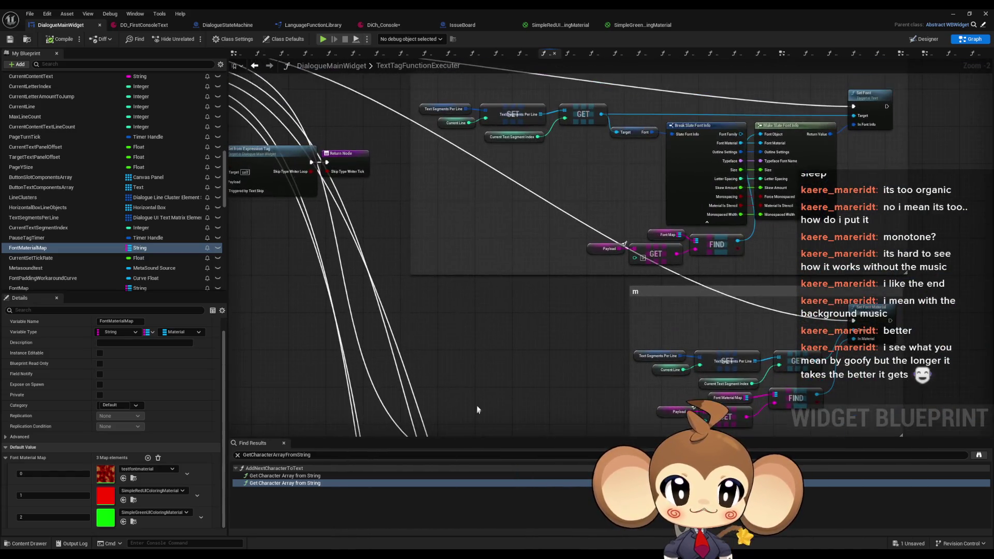
pyautogui.scroll(-2, 475, 381)
pyautogui.moveTo(525, 343)
pyautogui.mouseDown()
pyautogui.moveTo(475, 295)
pyautogui.moveTo(577, 306)
pyautogui.moveTo(584, 363)
pyautogui.moveTo(477, 185)
pyautogui.mouseUp()
pyautogui.scroll(-1, 584, 363)
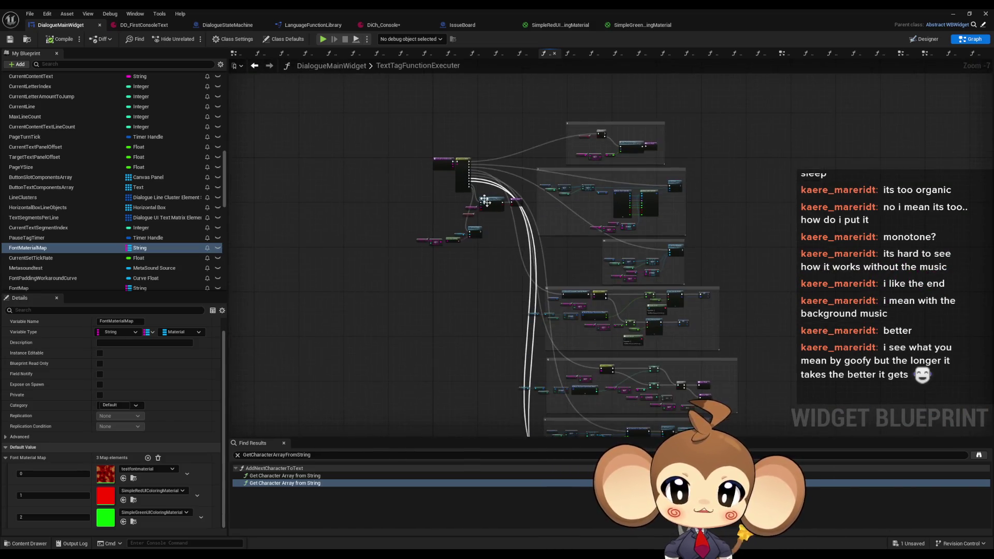
pyautogui.scroll(2, 477, 185)
pyautogui.scroll(2, 477, 185)
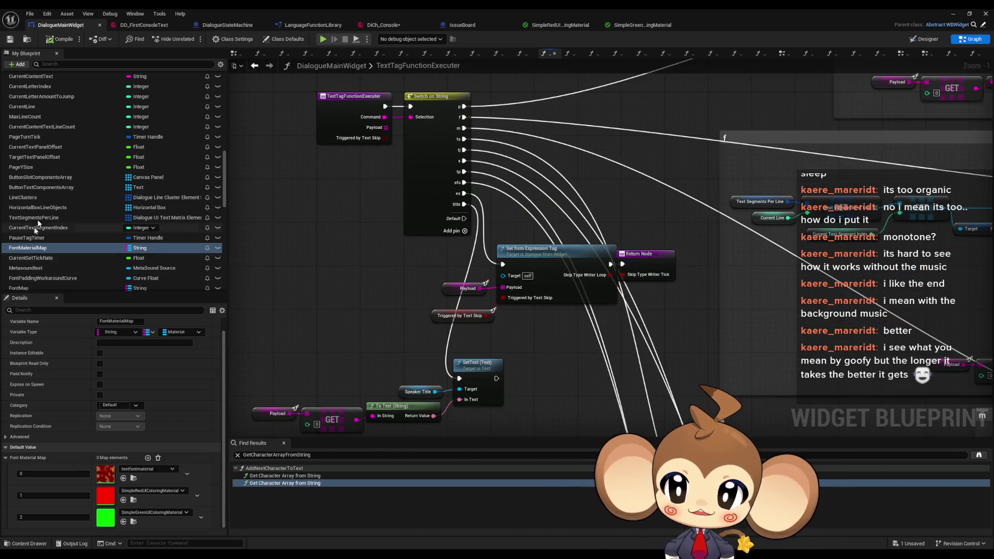
pyautogui.moveTo(398, 215); pyautogui.dragTo(401, 249)
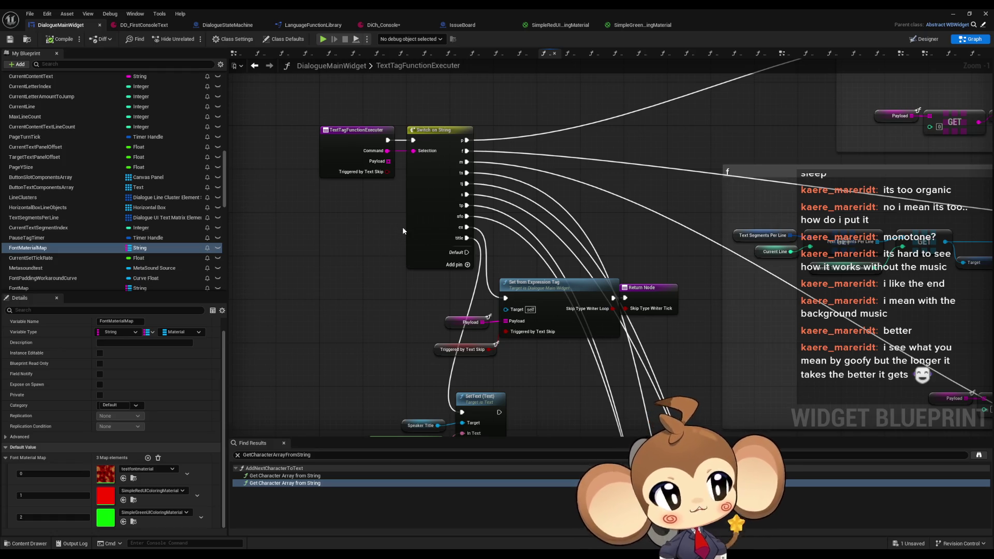
pyautogui.click(144, 27)
# Set DiCh_Console's TypeSound back to TW_default and minimize the character asset window
pyautogui.scroll(10, 383, 249)
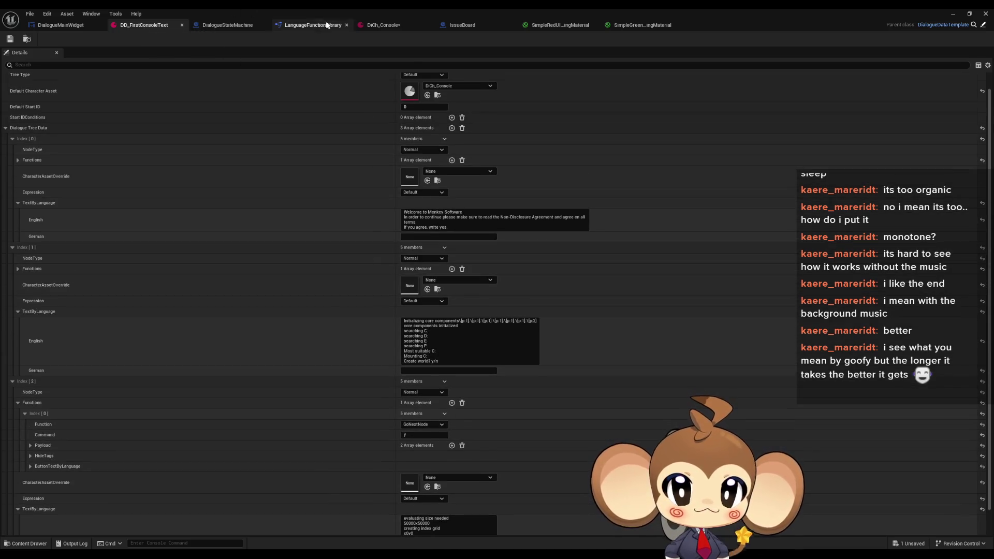
pyautogui.click(384, 25)
pyautogui.click(446, 231)
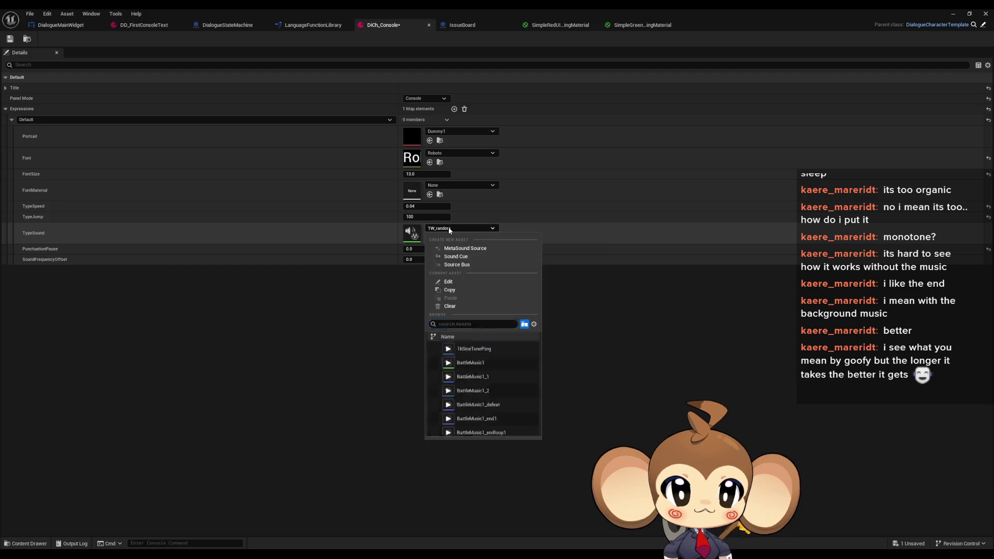
pyautogui.write('def')
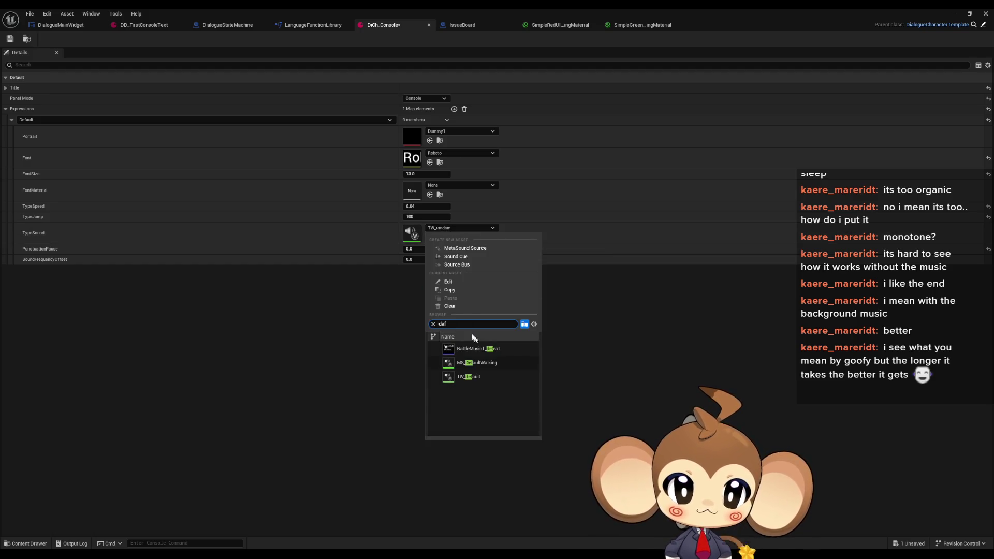
pyautogui.click(484, 380)
pyautogui.click(952, 14)
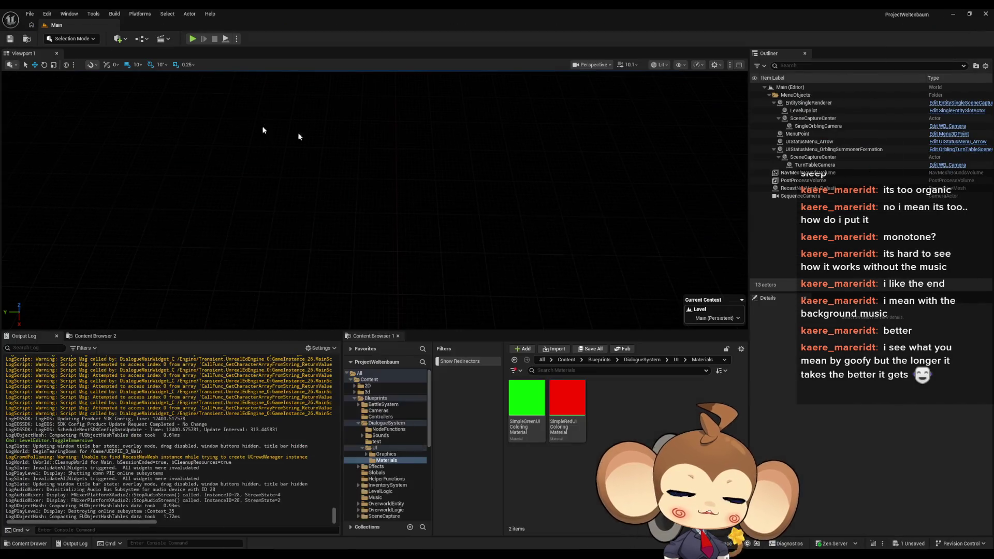
# Start a playtest, load the saved game, go fullscreen and answer yes to the console NDA
pyautogui.click(193, 39)
pyautogui.press('Return')
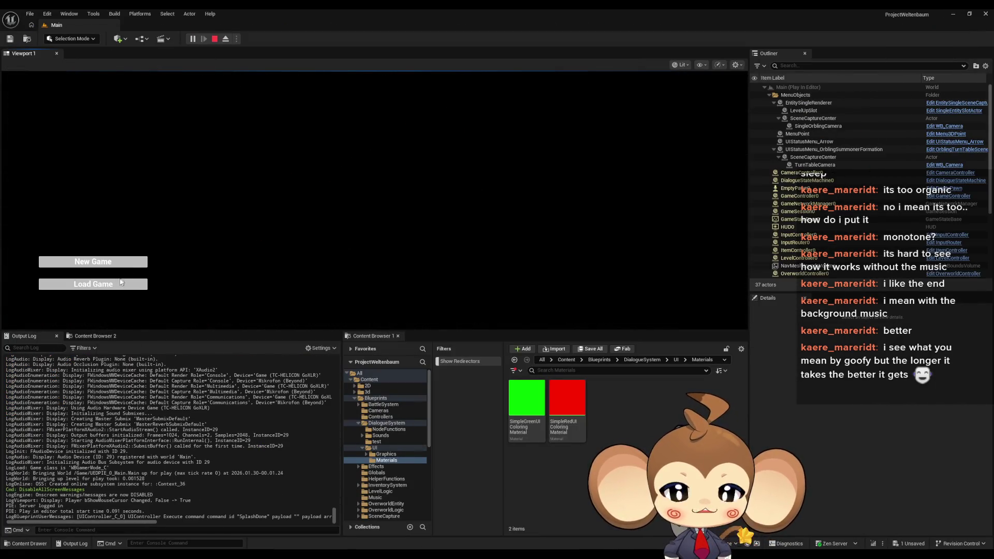
pyautogui.click(124, 285)
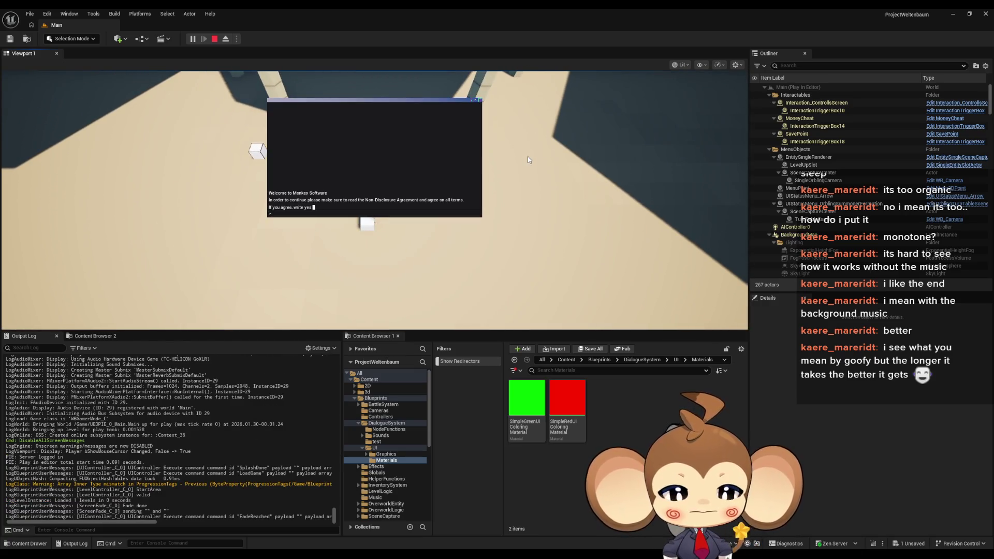
pyautogui.press('F11')
pyautogui.write('yes')
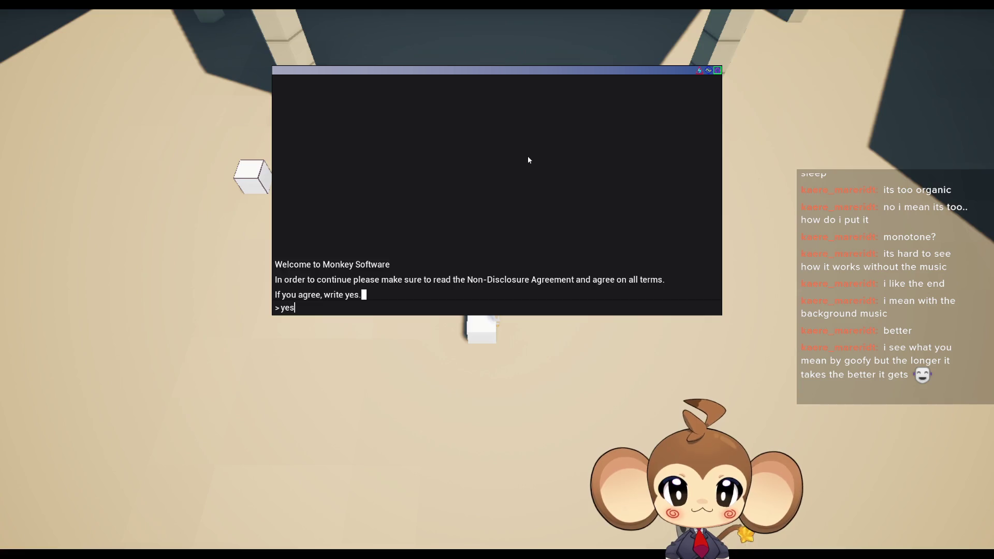
pyautogui.press('Return')
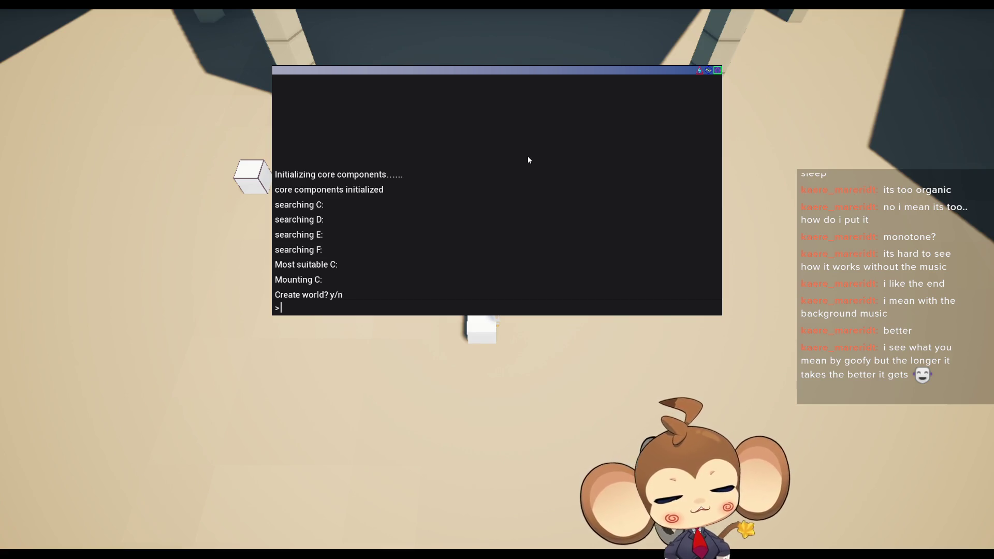
# Answer y at the create-world and access-point prompts, exit fullscreen and stop the playtest
pyautogui.write('y')
pyautogui.press('Return')
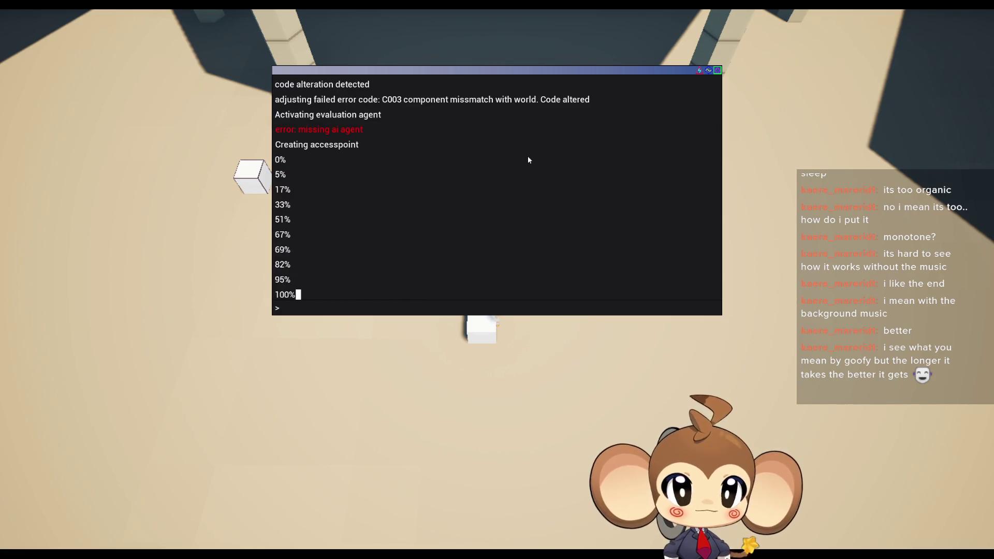
pyautogui.write('y')
pyautogui.press('Return')
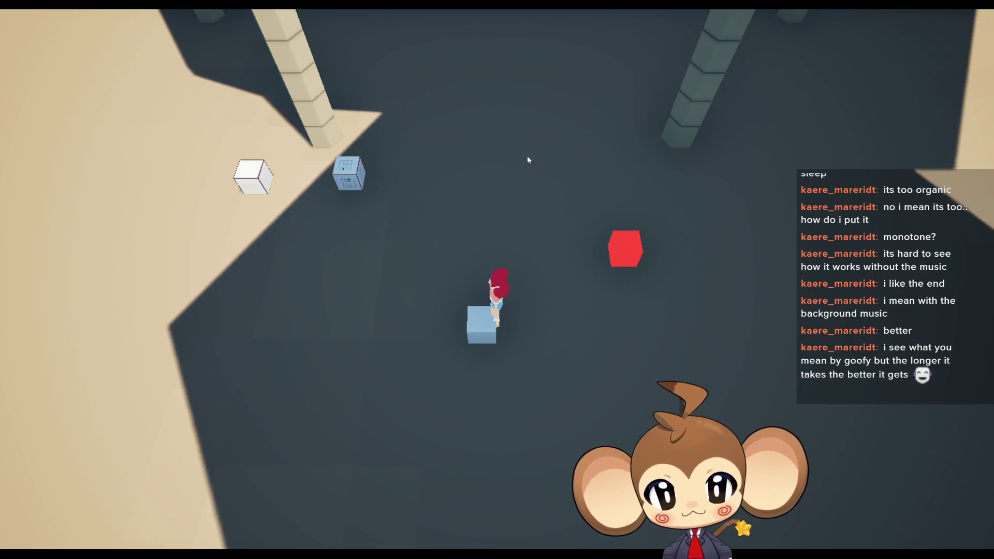
pyautogui.press('F11')
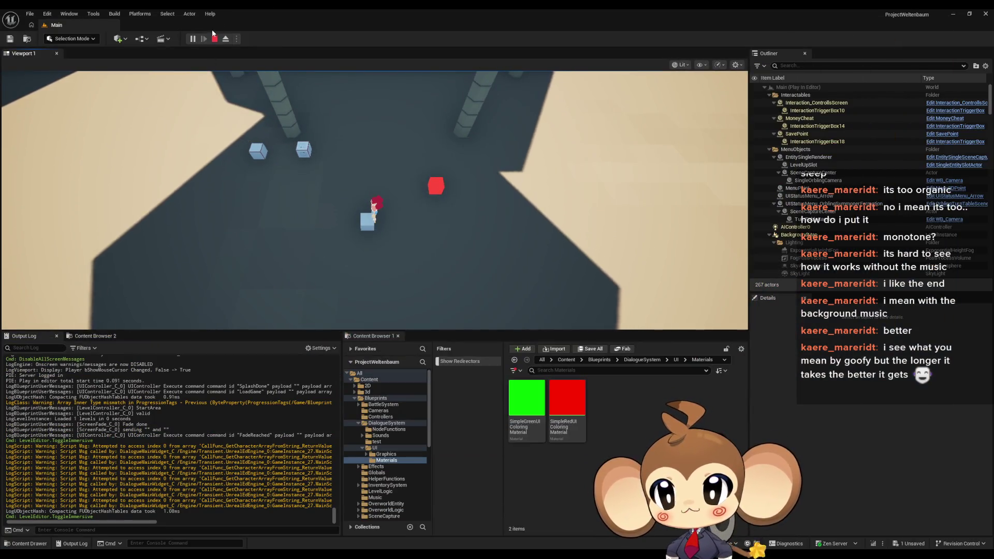
pyautogui.click(214, 39)
# Add and compile an IssueBoard note 'make it possible to change dialogue sounds with tags'
pyautogui.moveTo(435, 530)
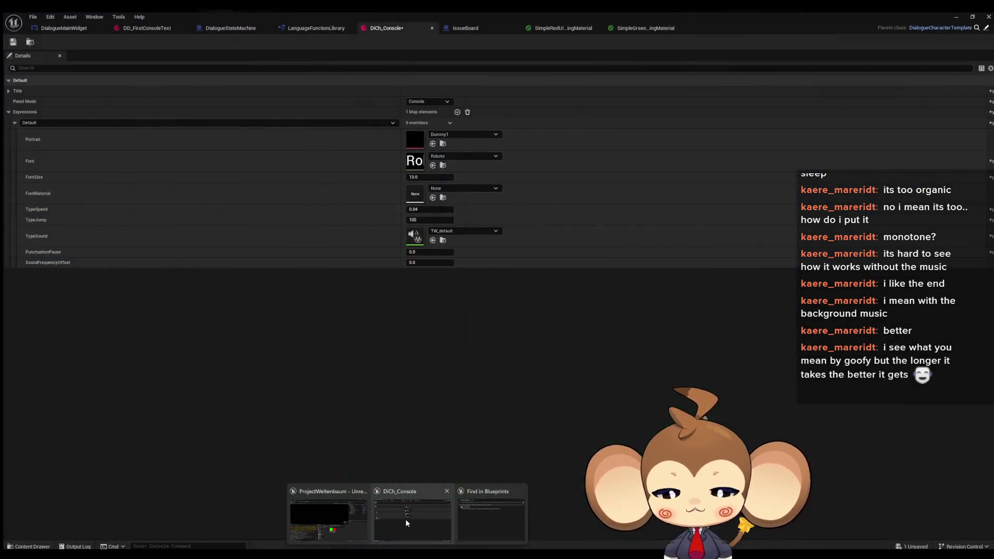
pyautogui.click(406, 520)
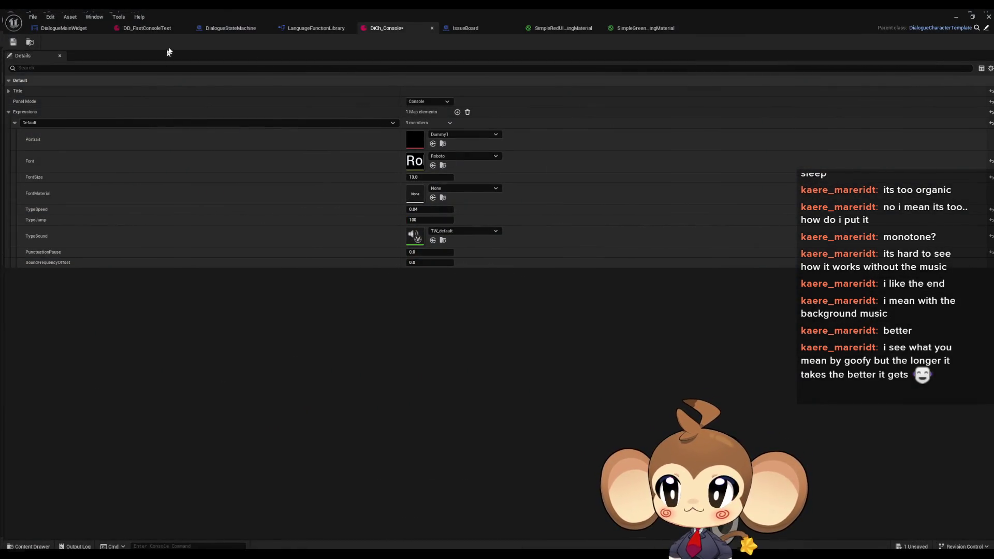
pyautogui.click(477, 25)
pyautogui.click(406, 303)
pyautogui.write('c')
pyautogui.write('make')
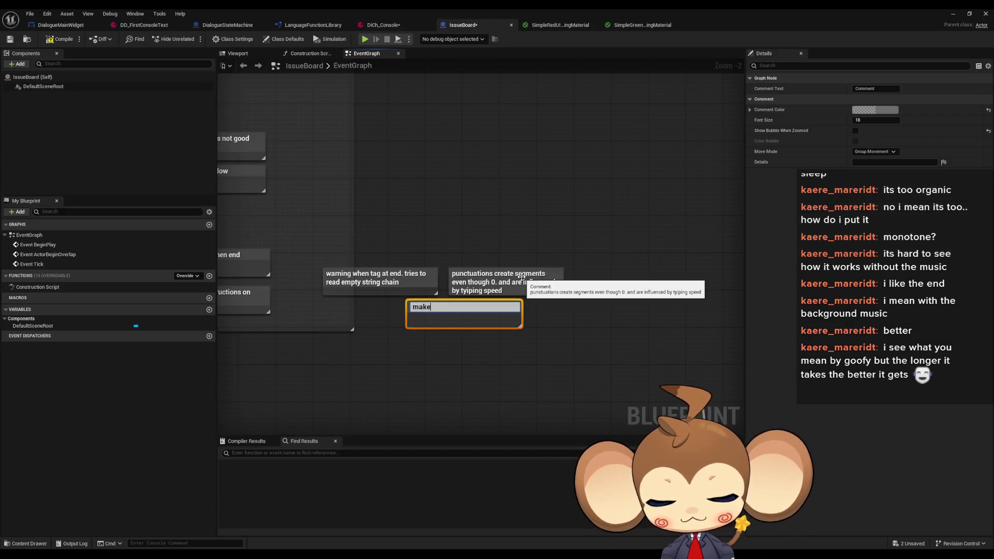
pyautogui.write(' it possible')
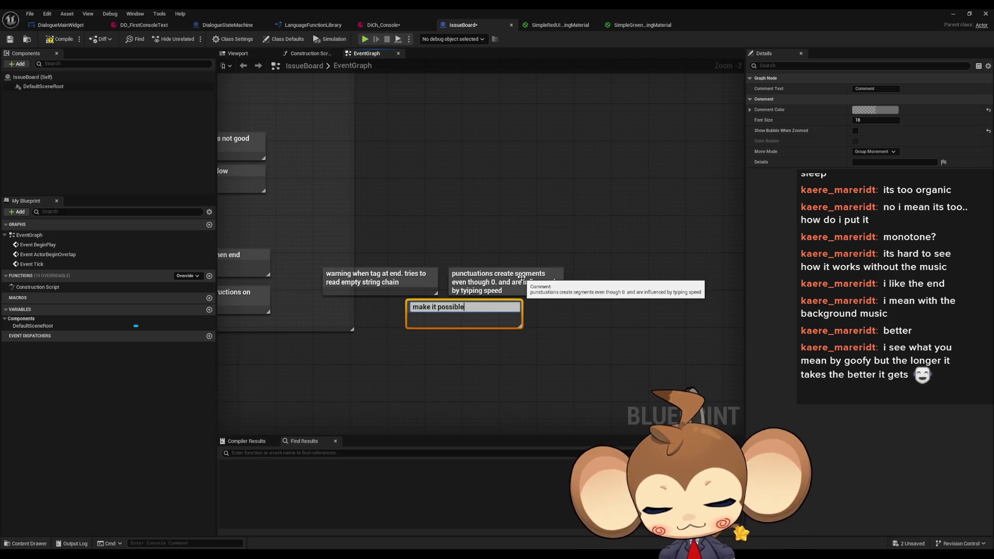
pyautogui.write(' to change dialo')
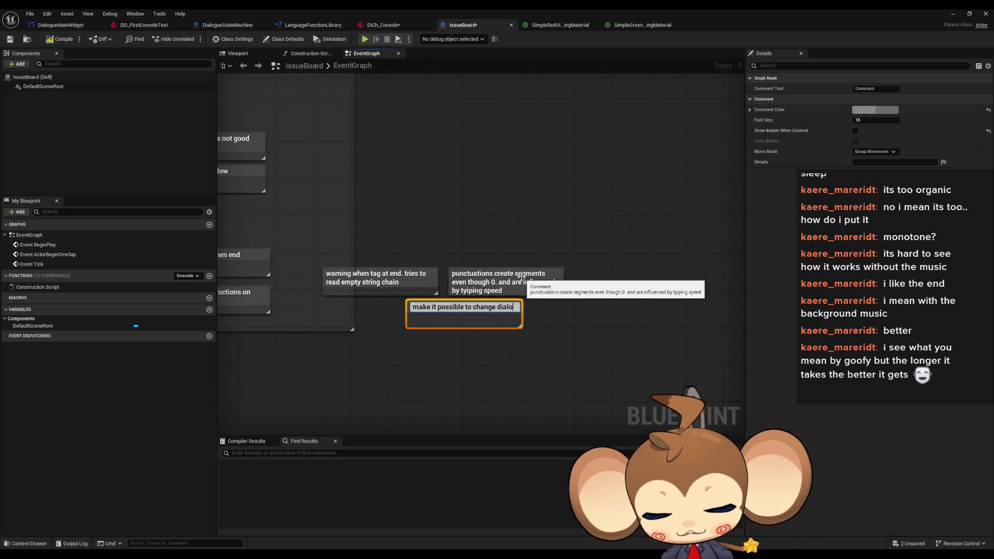
pyautogui.write('gue sounds with tags')
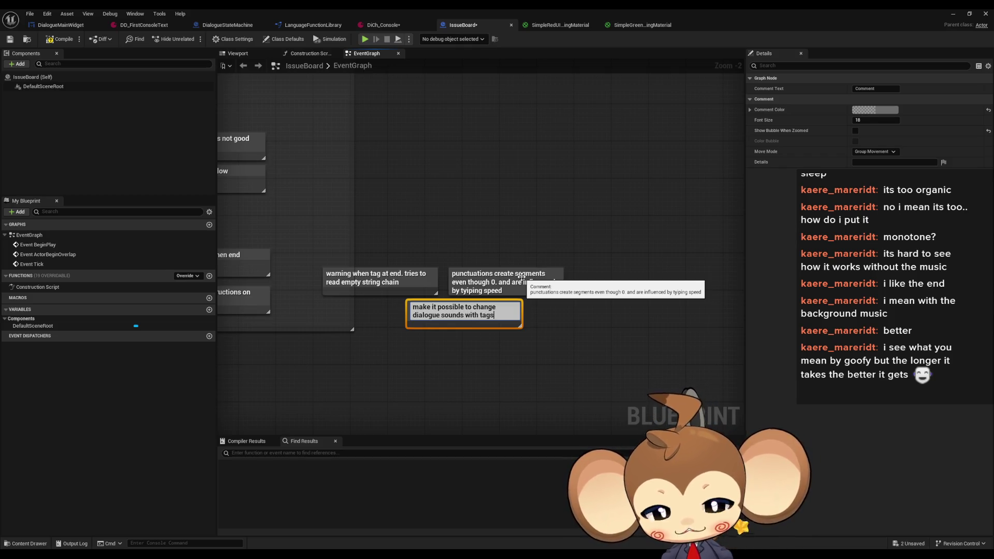
pyautogui.press('Return')
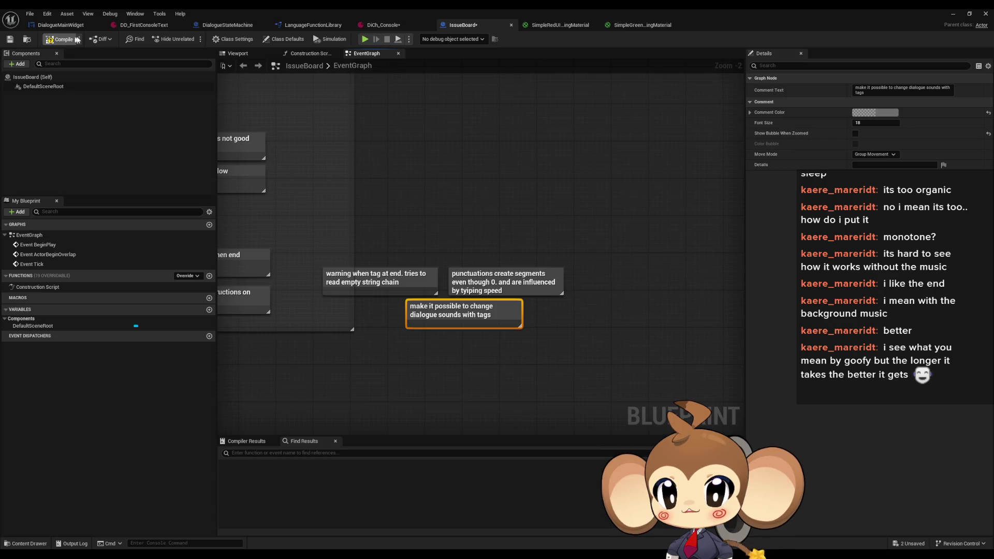
pyautogui.click(77, 39)
pyautogui.click(144, 25)
pyautogui.click(393, 26)
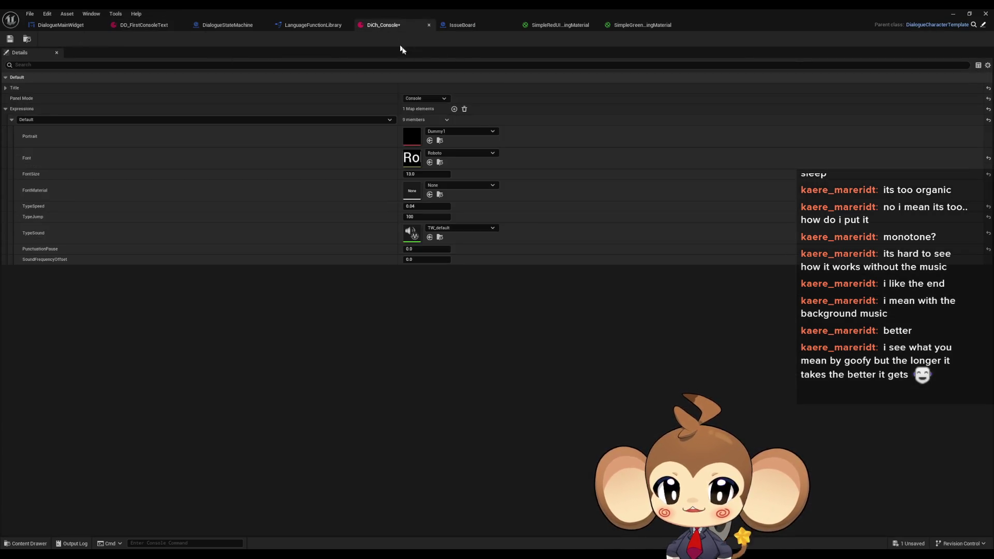
# Set DiCh_Console's TypeSound to TW_random and save the asset
pyautogui.click(458, 229)
pyautogui.write('rand')
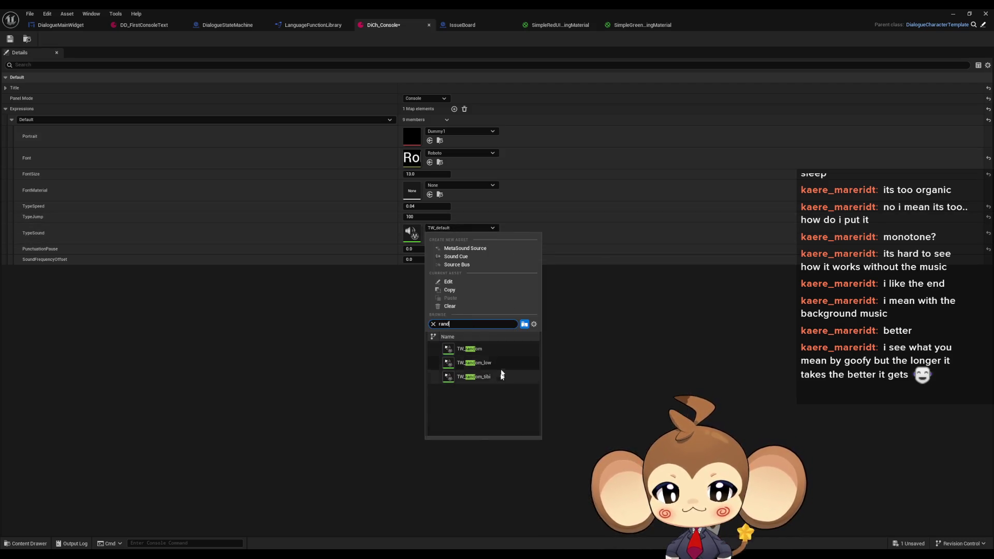
pyautogui.click(489, 348)
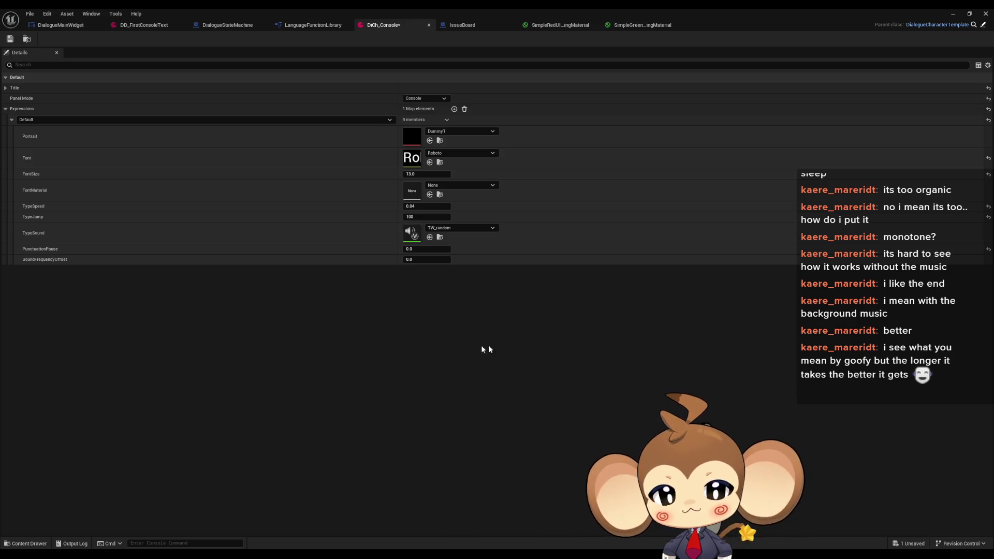
pyautogui.click(10, 39)
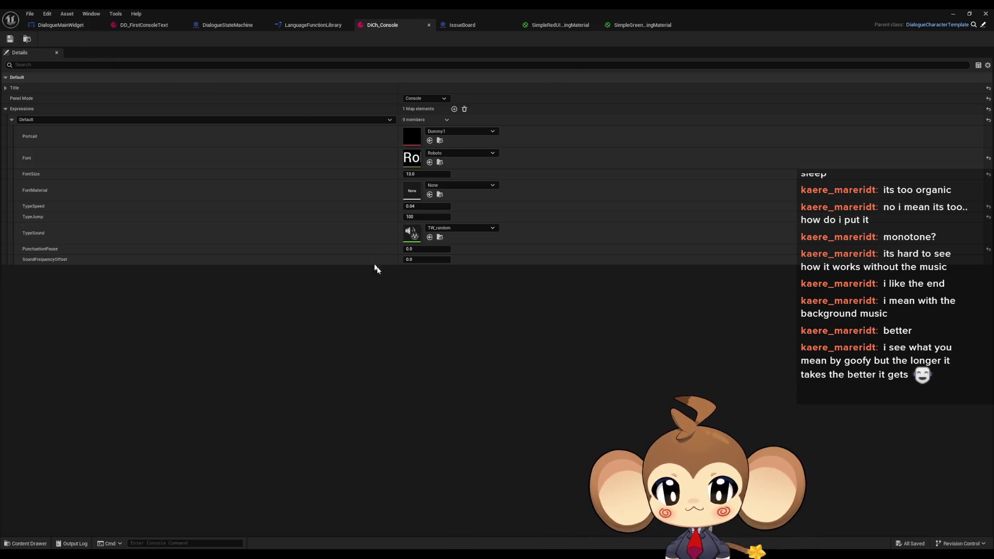
# Switch the TypeSound to TW_random_low and return to the level editor
pyautogui.click(465, 225)
pyautogui.write('red')
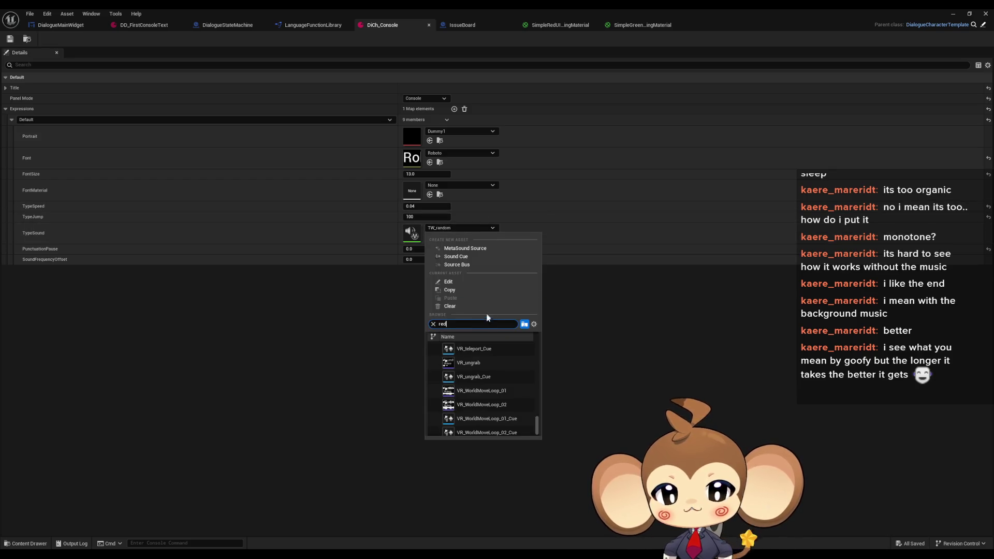
pyautogui.press('BackSpace')
pyautogui.press('BackSpace')
pyautogui.write('an')
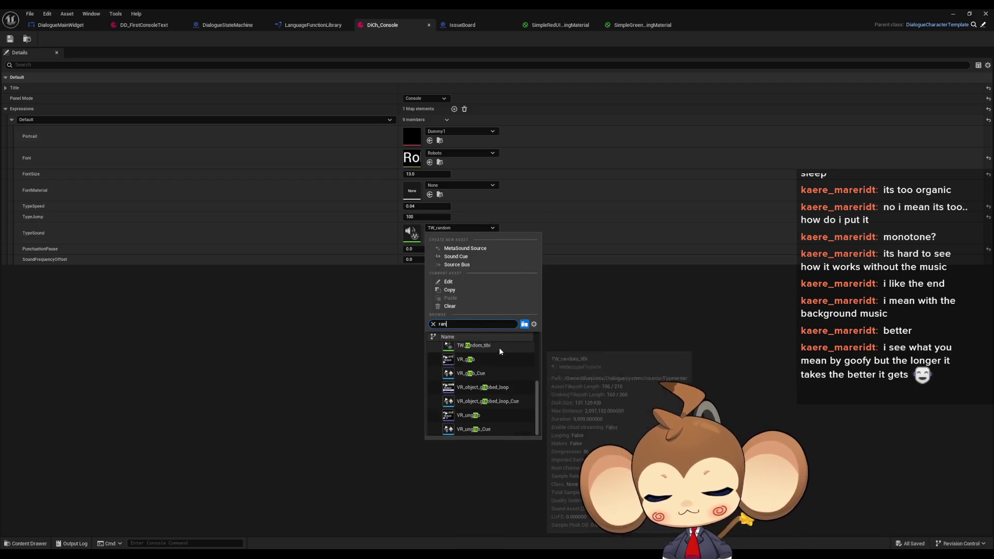
pyautogui.click(489, 363)
pyautogui.click(953, 14)
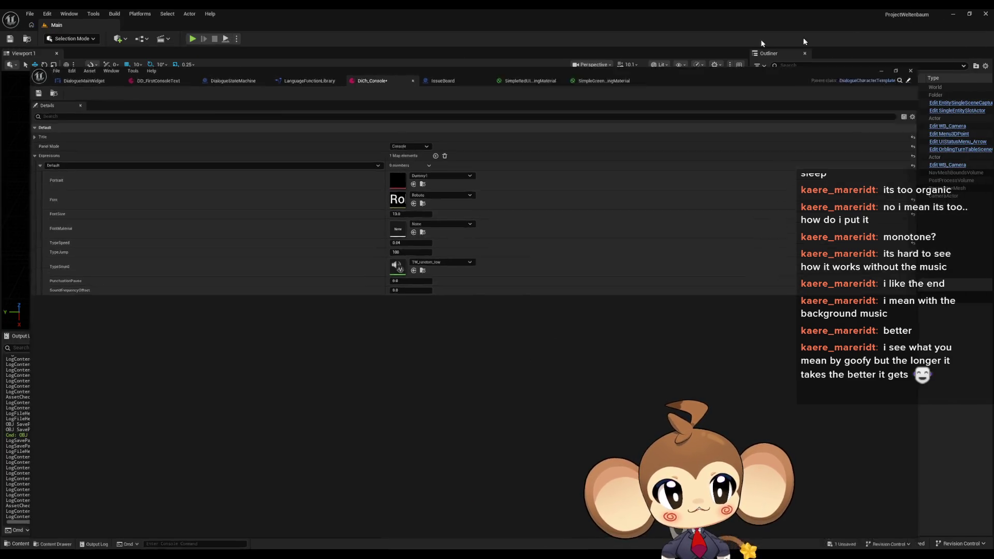
# Playtest in fullscreen, answering 'yes' to the NDA and confirming world creation
pyautogui.press('Return')
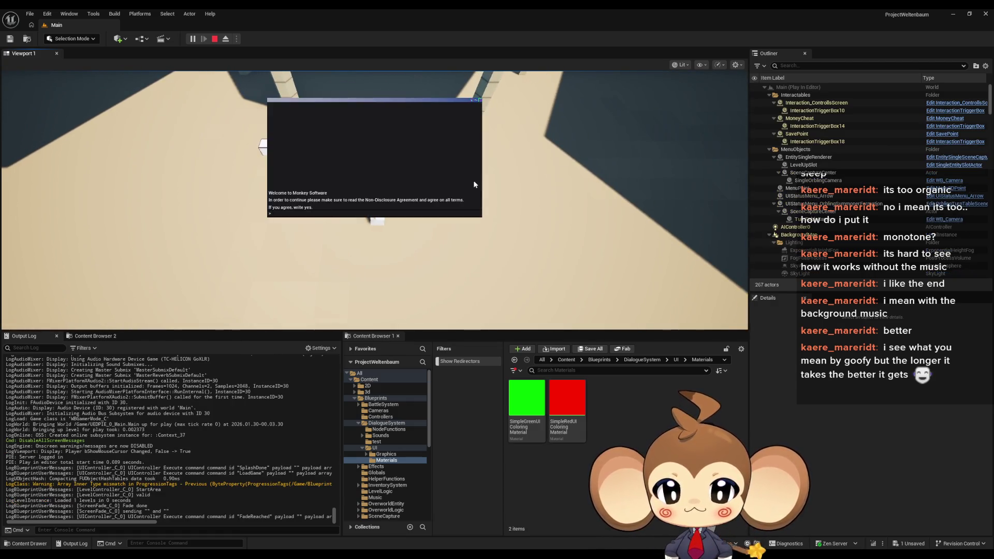
pyautogui.press('F11')
pyautogui.write('yes')
pyautogui.press('Return')
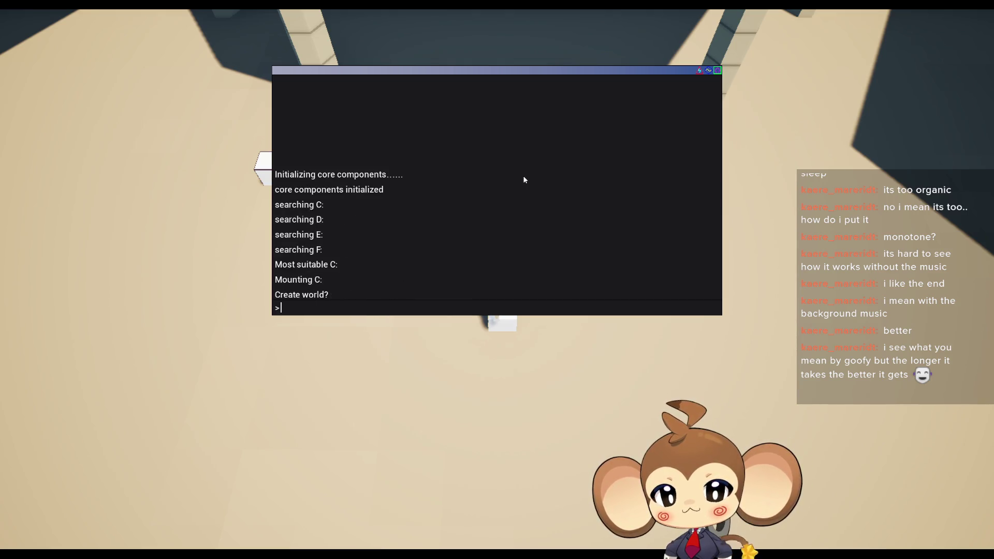
pyautogui.press('Return')
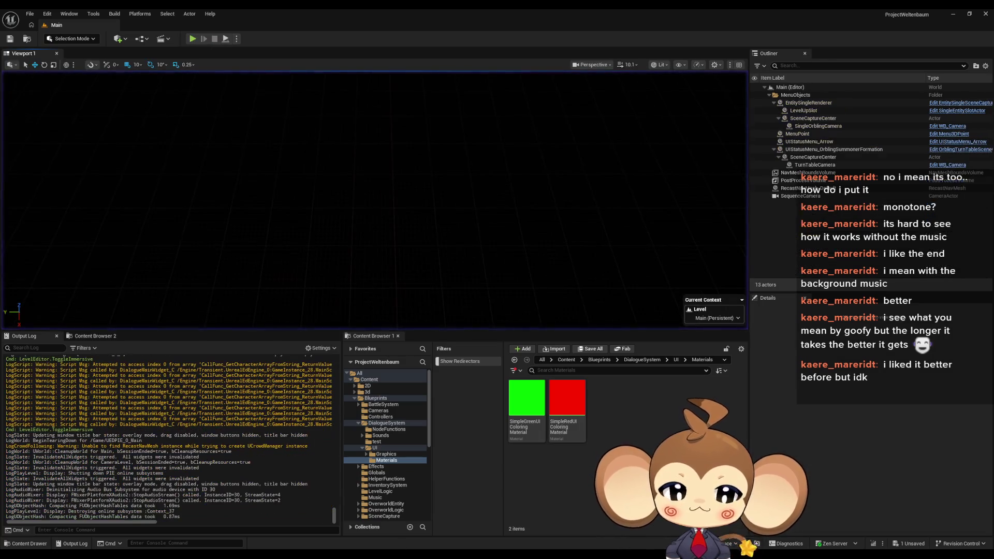
# Set DiCh_Console's TypeSound back to TW_random
pyautogui.click(452, 521)
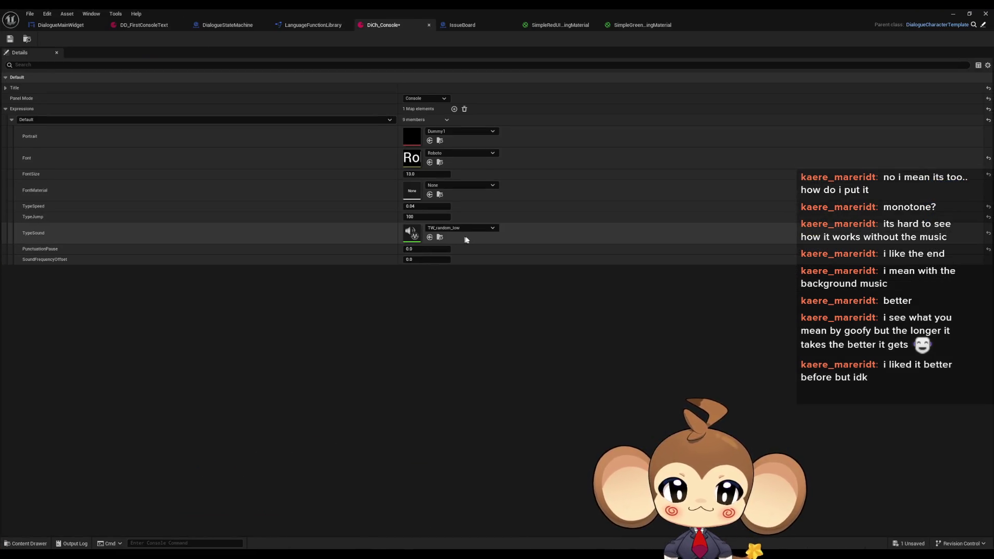
pyautogui.click(463, 228)
pyautogui.write('rand')
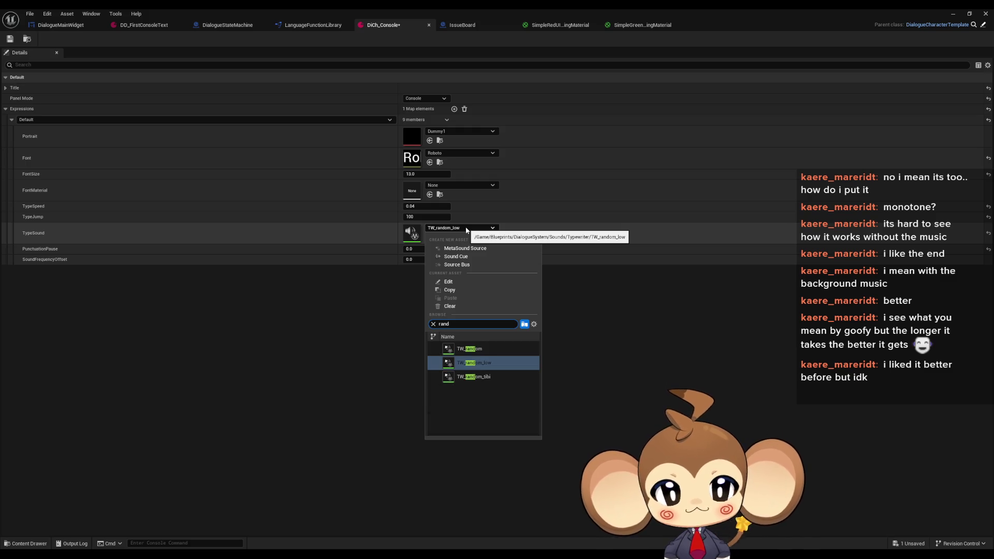
pyautogui.press('Return')
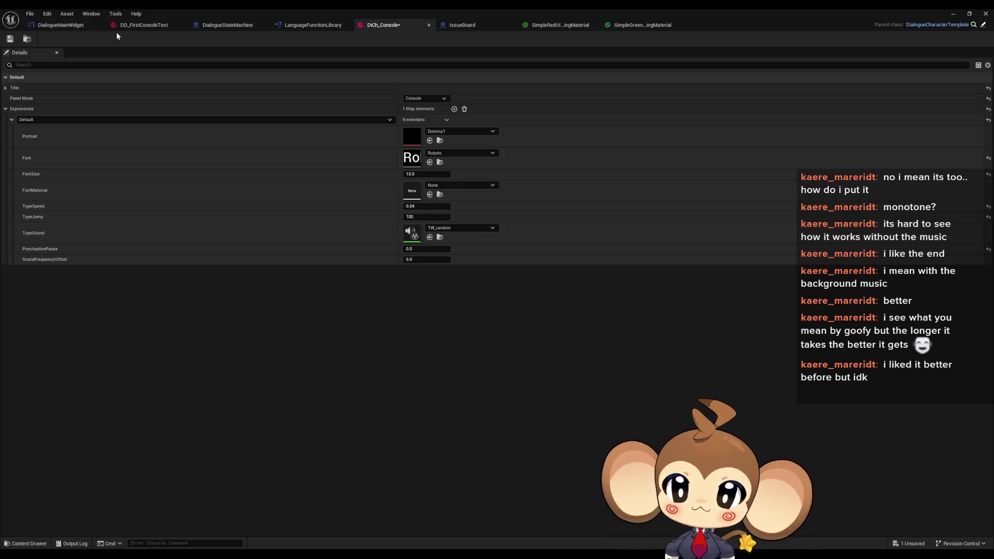
pyautogui.click(155, 25)
# Adjust the [p:] pause values on the trying pattern b line, changing 0.4 to 0.5
pyautogui.scroll(-5, 601, 422)
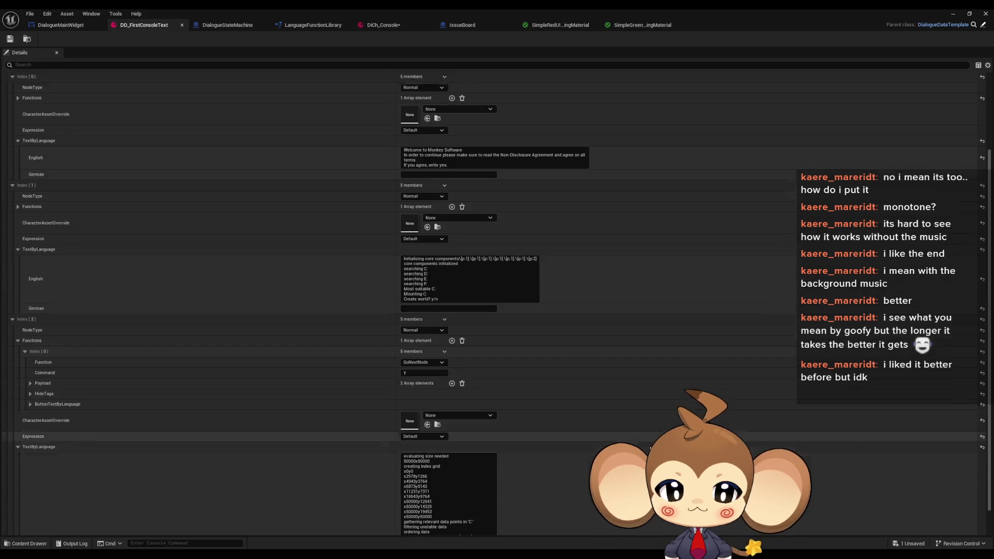
pyautogui.scroll(-9, 602, 421)
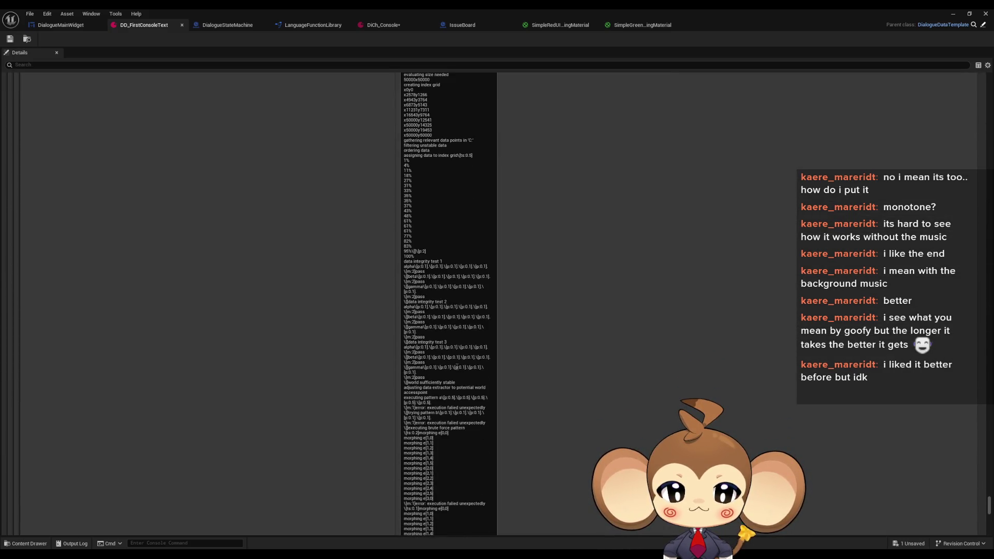
pyautogui.scroll(-1, 477, 387)
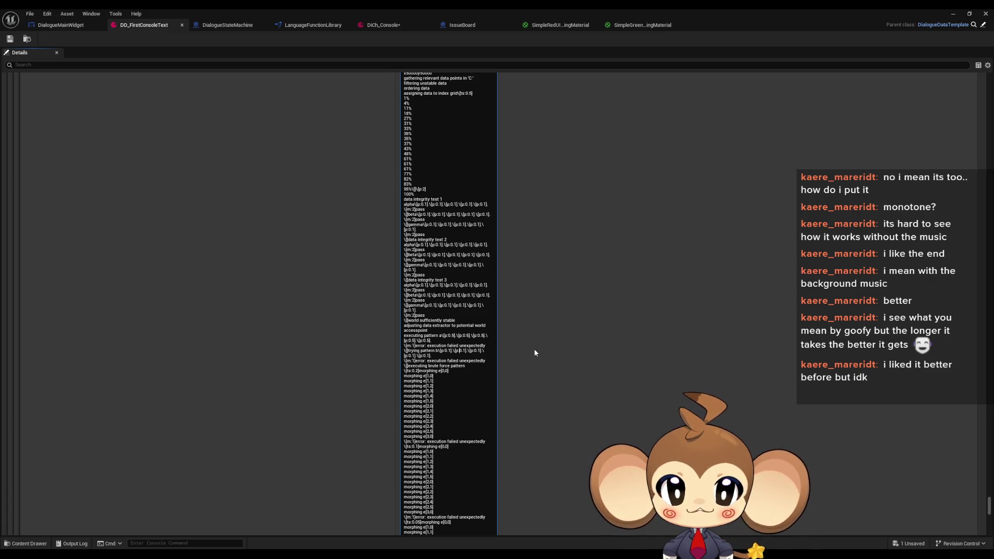
pyautogui.write('2')
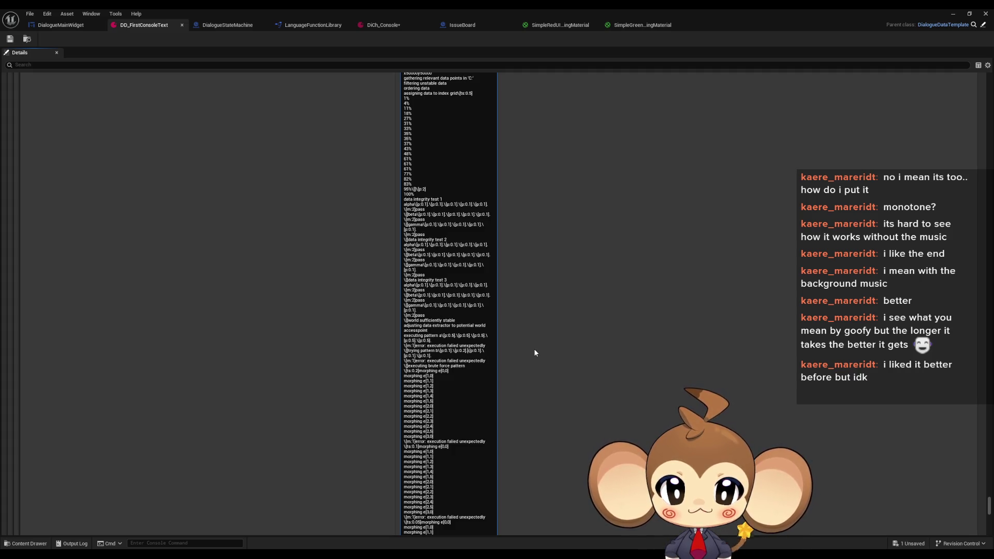
pyautogui.press('Right')
pyautogui.press('Right')
pyautogui.press('Right')
pyautogui.press('BackSpace')
pyautogui.write('3')
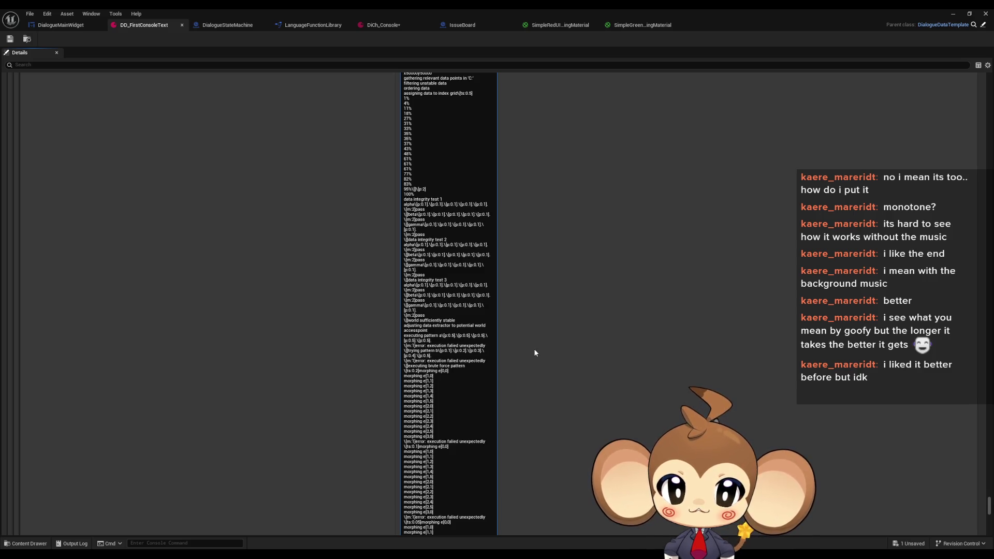
pyautogui.write('7')
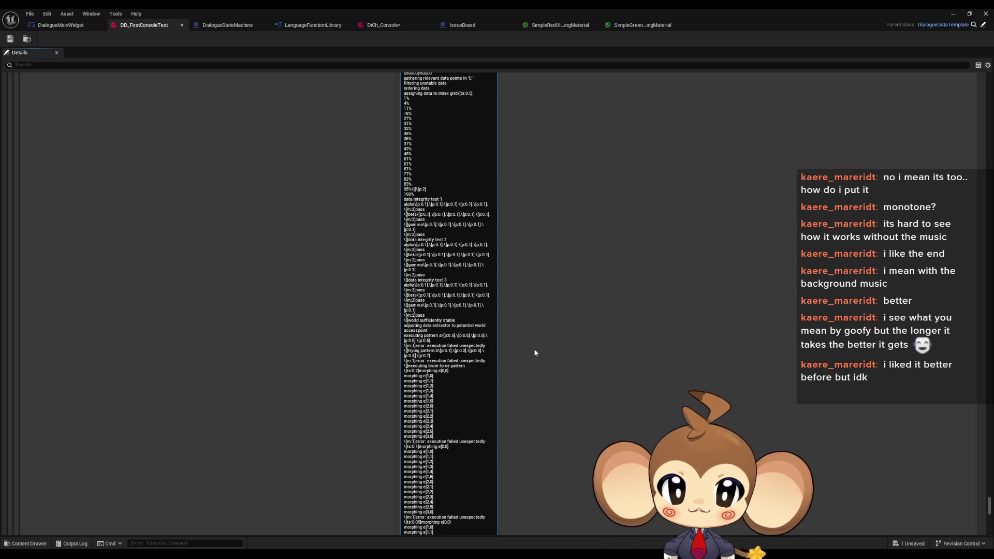
pyautogui.press('BackSpace')
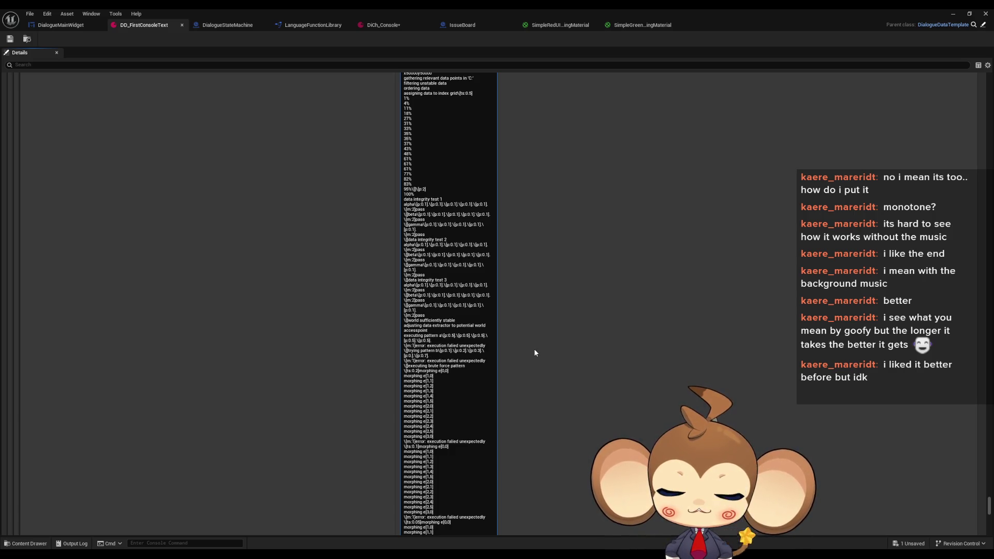
pyautogui.write('5')
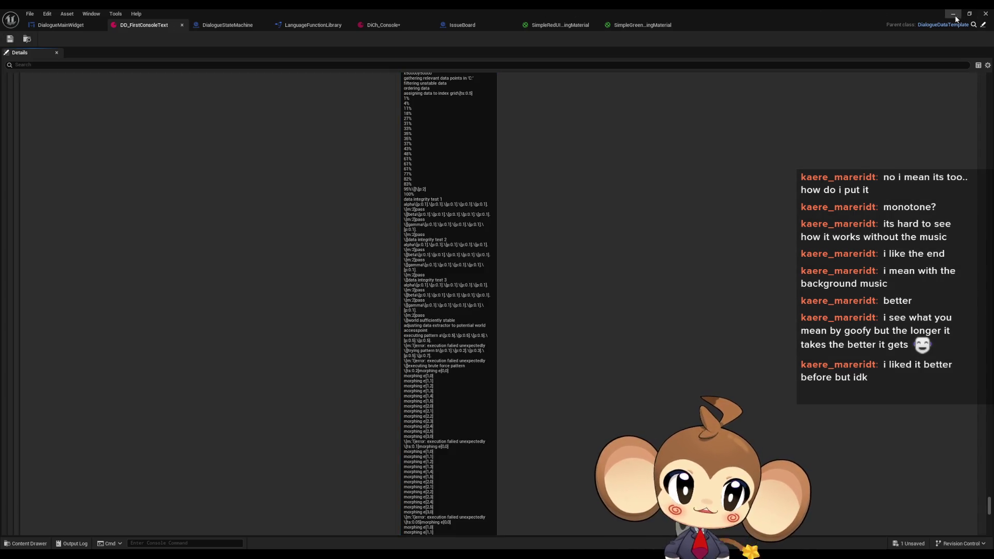
# Return to the Main level and start a fullscreen play-in-editor session
pyautogui.click(954, 14)
pyautogui.click(192, 39)
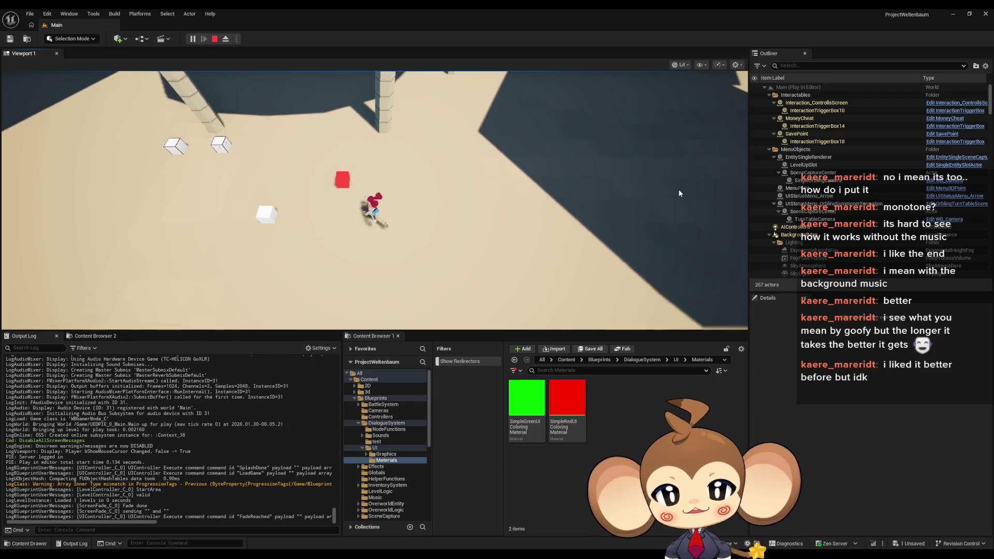
pyautogui.press('F11')
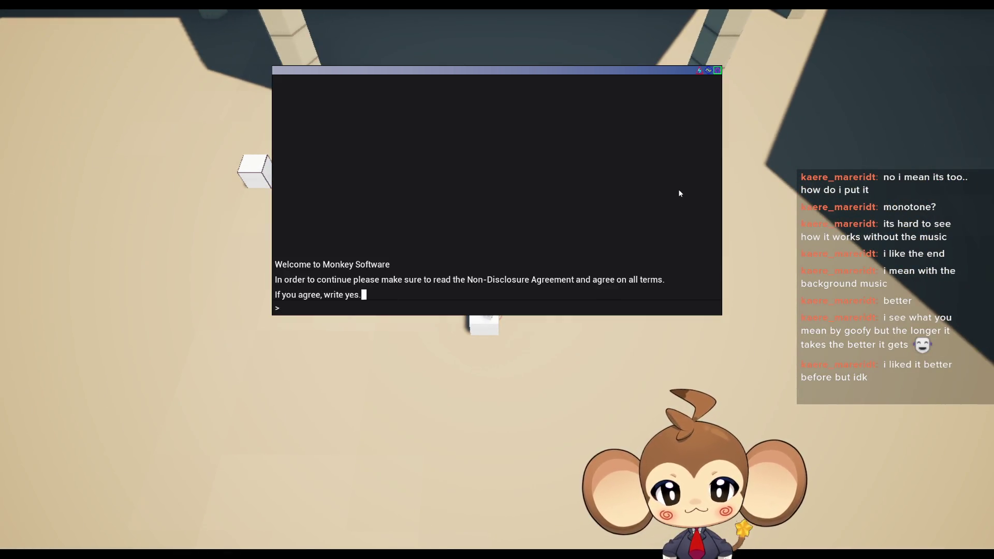
# Accept the NDA with 'yes', enter the access point with 'y', then exit fullscreen
pyautogui.write('yes')
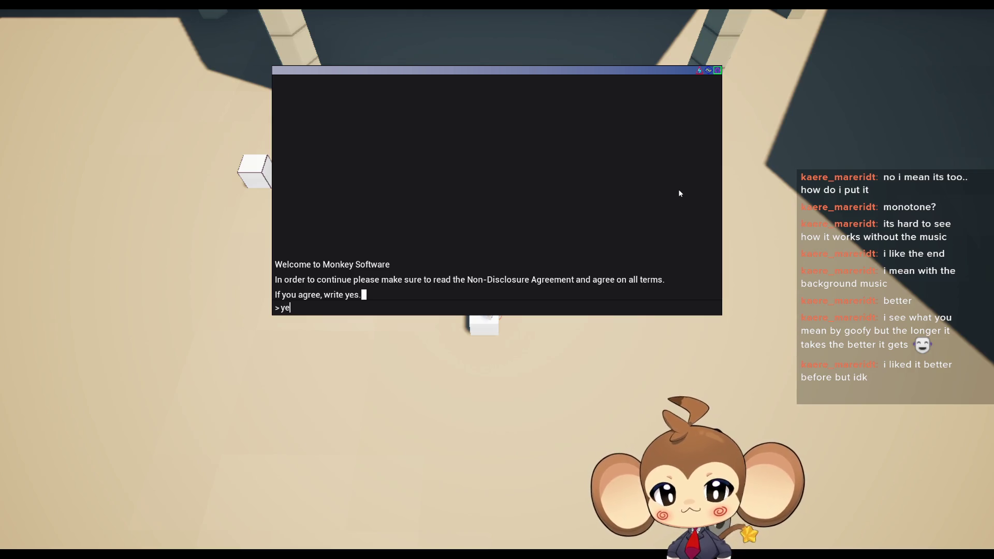
pyautogui.press('Return')
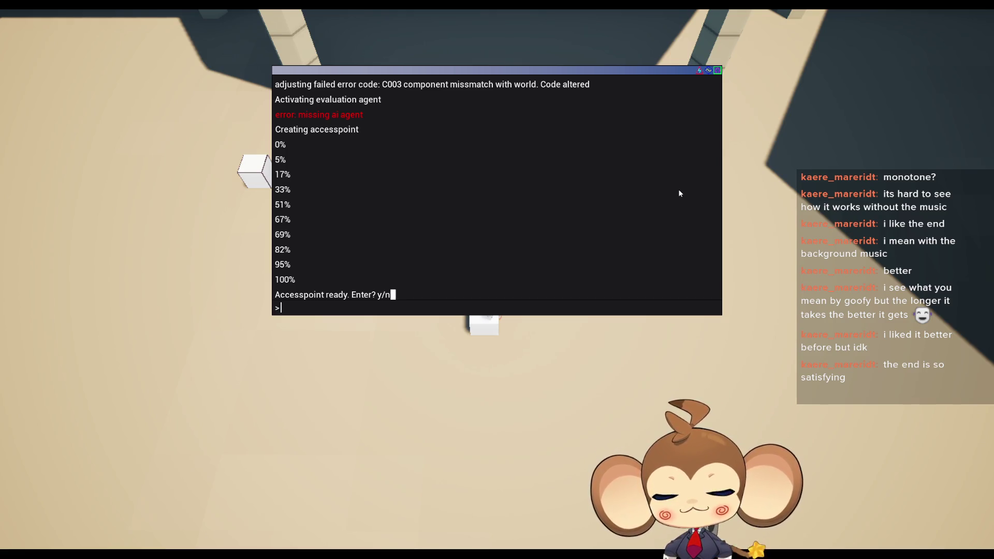
pyautogui.write('y')
pyautogui.press('Return')
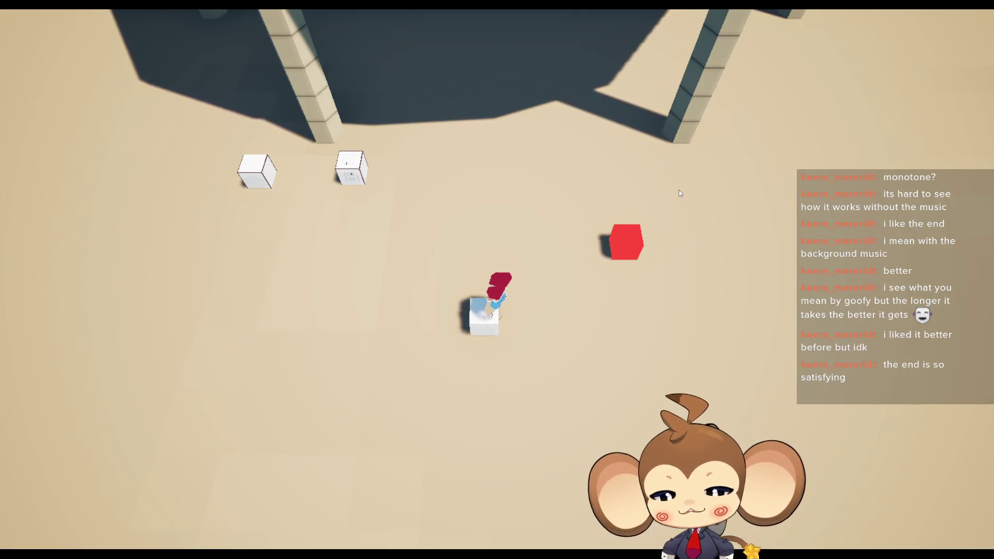
pyautogui.press('F11')
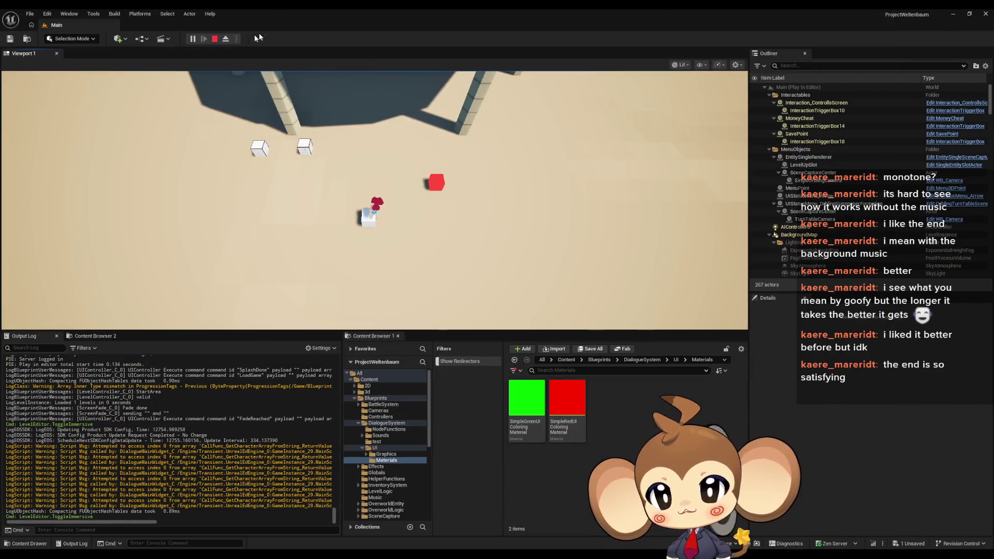
# Stop the playtest and bring the DD_FirstConsoleText editor back to the front
pyautogui.click(214, 39)
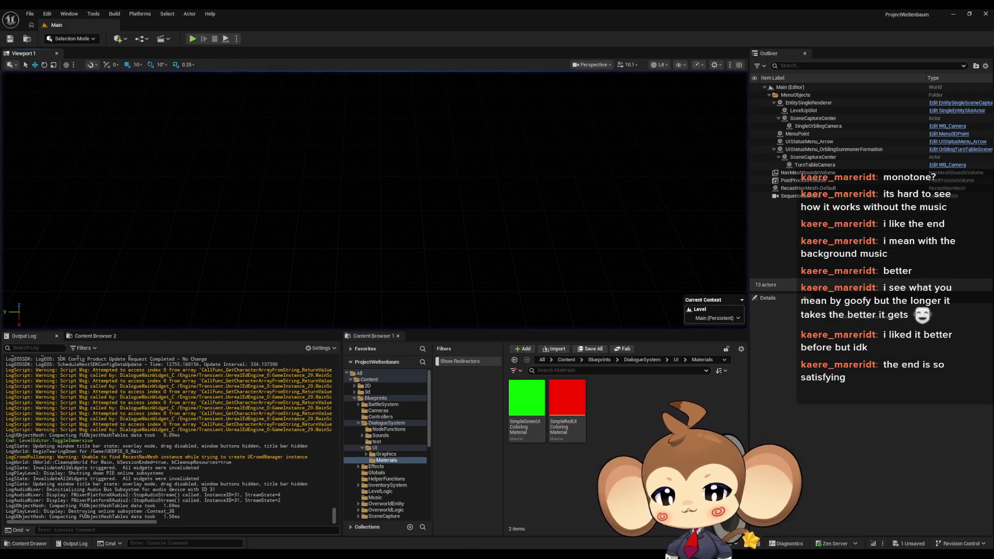
pyautogui.moveTo(408, 554)
pyautogui.click(413, 514)
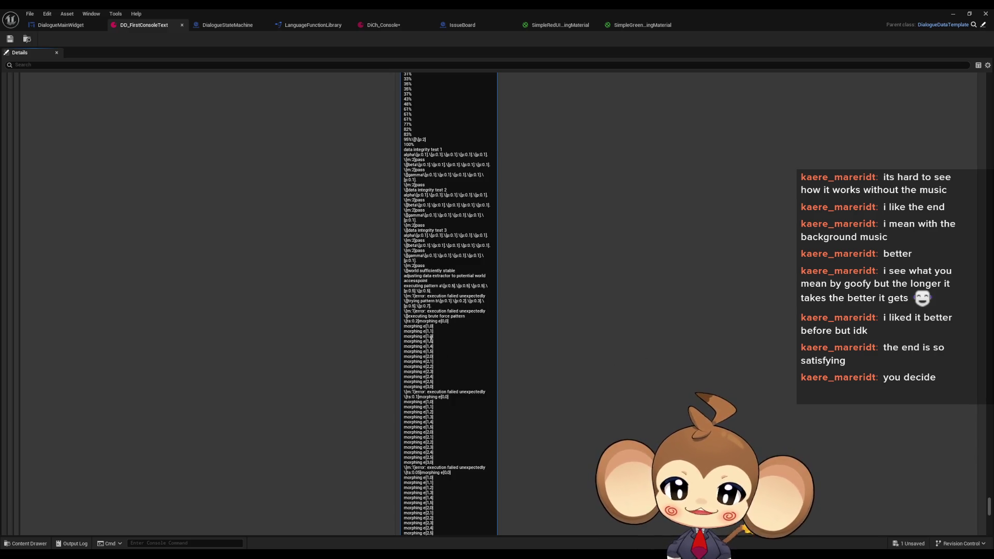
pyautogui.moveTo(443, 330); pyautogui.dragTo(456, 388)
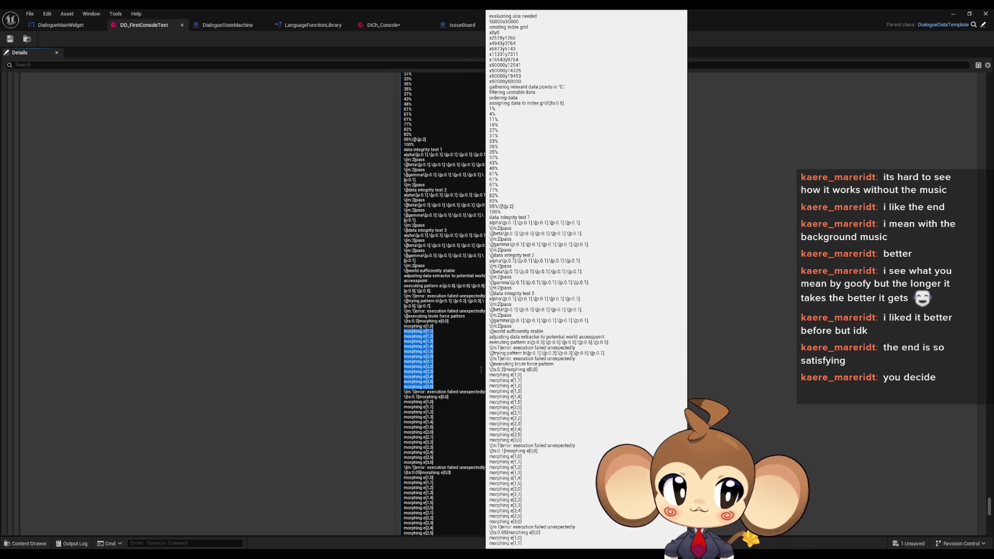
pyautogui.click(521, 344)
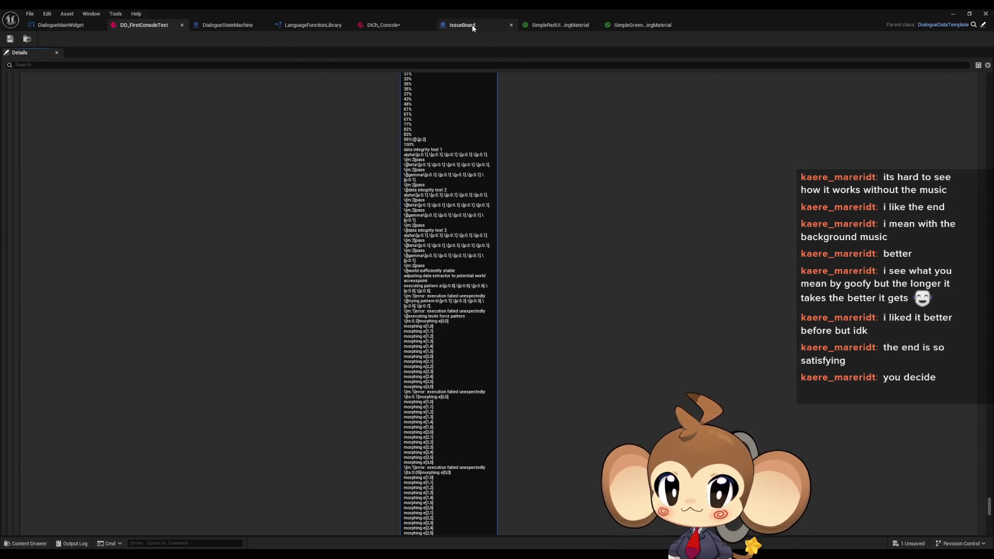
# In the IssueBoard graph, move the punctuations note slightly upward
pyautogui.click(497, 25)
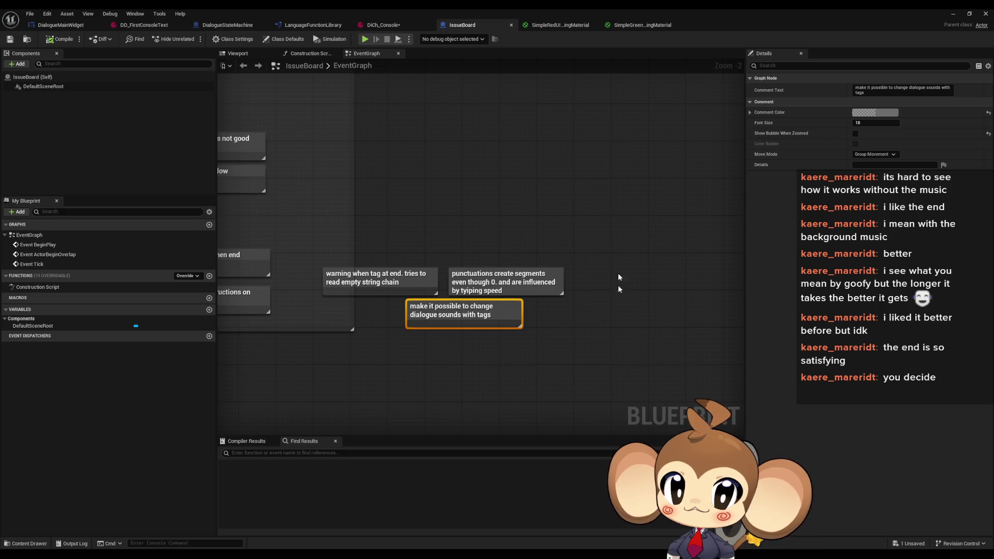
pyautogui.moveTo(399, 284); pyautogui.dragTo(457, 285)
pyautogui.click(458, 283)
pyautogui.click(565, 285)
pyautogui.moveTo(564, 285); pyautogui.dragTo(569, 242)
# Add a comment 'add additional lines to morphing so we have enough sound q's' below it
pyautogui.click(577, 286)
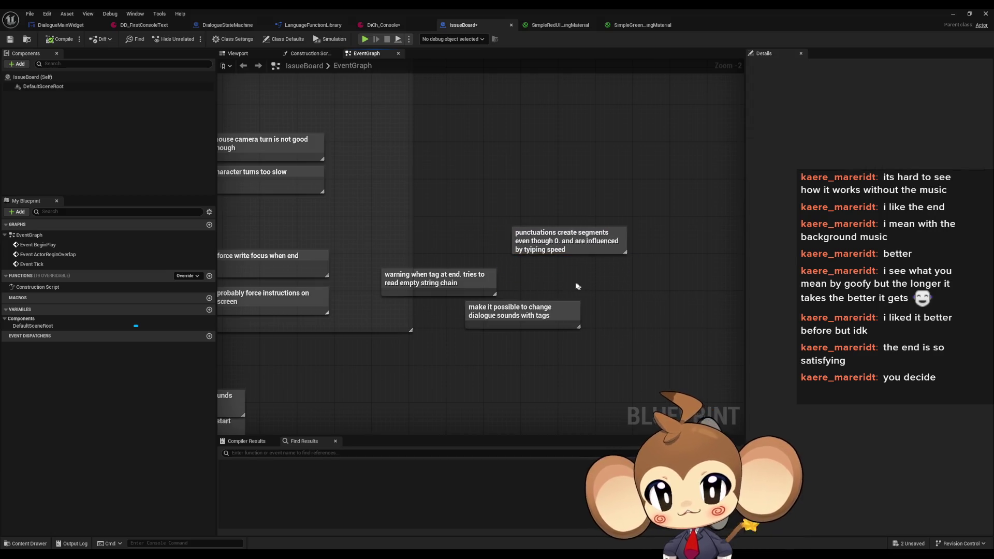
pyautogui.press('c')
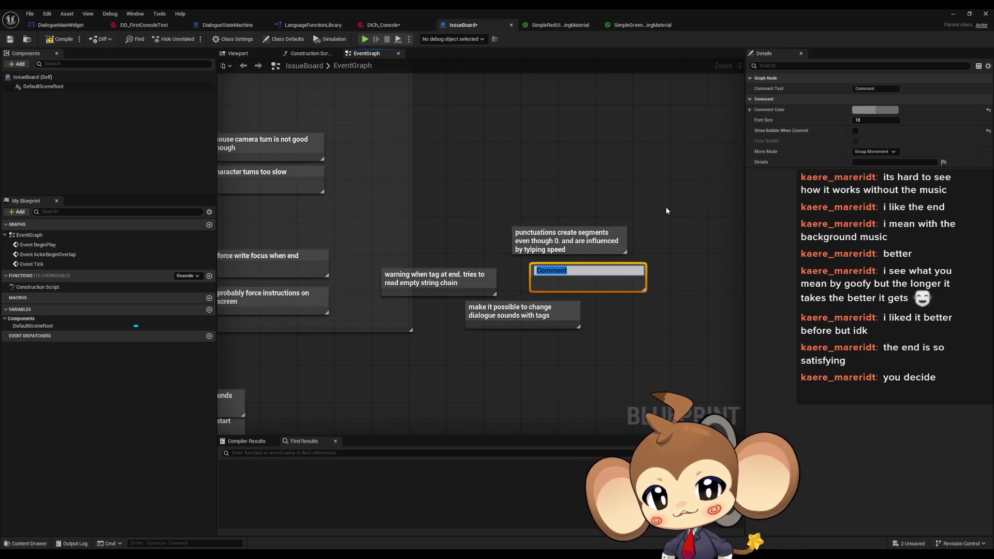
pyautogui.write('ad')
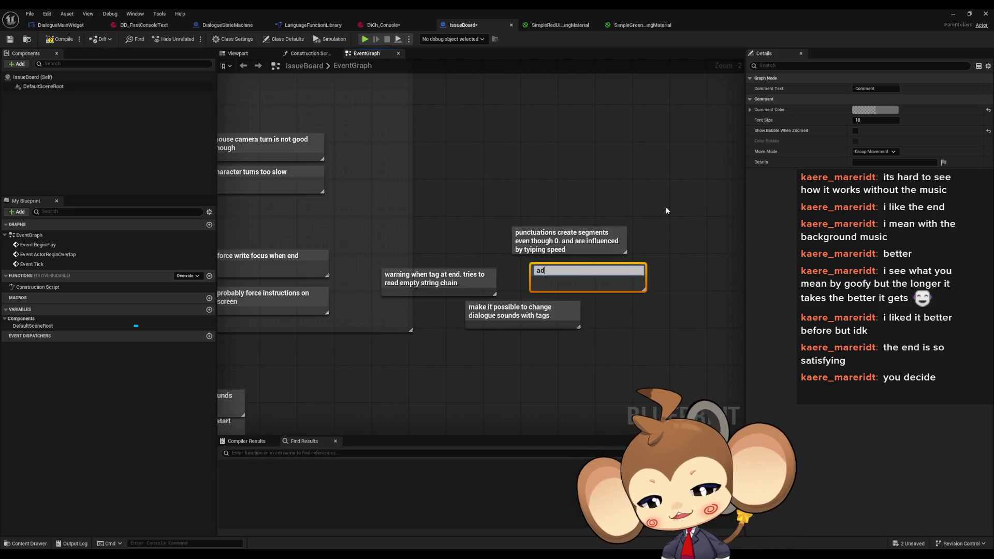
pyautogui.write('d addi')
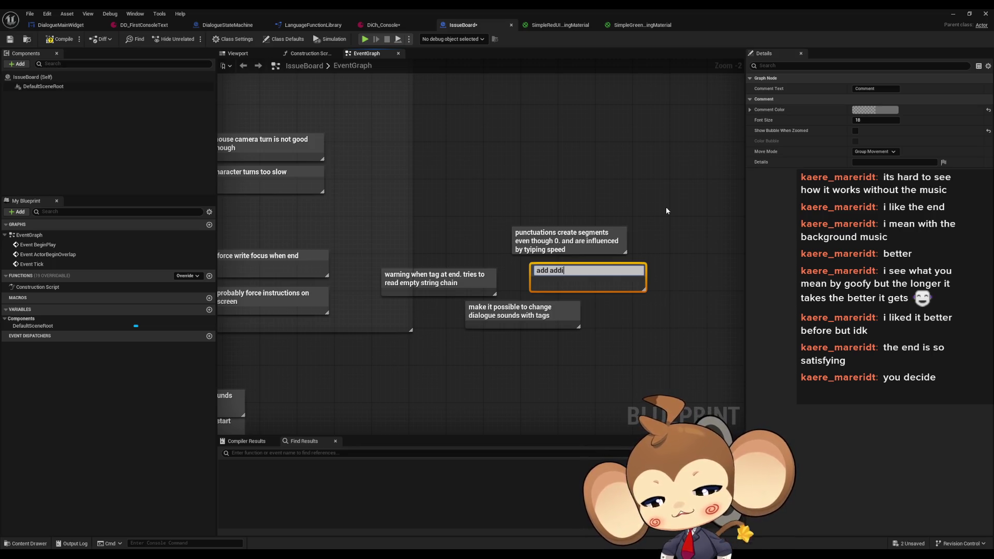
pyautogui.write('tional lin')
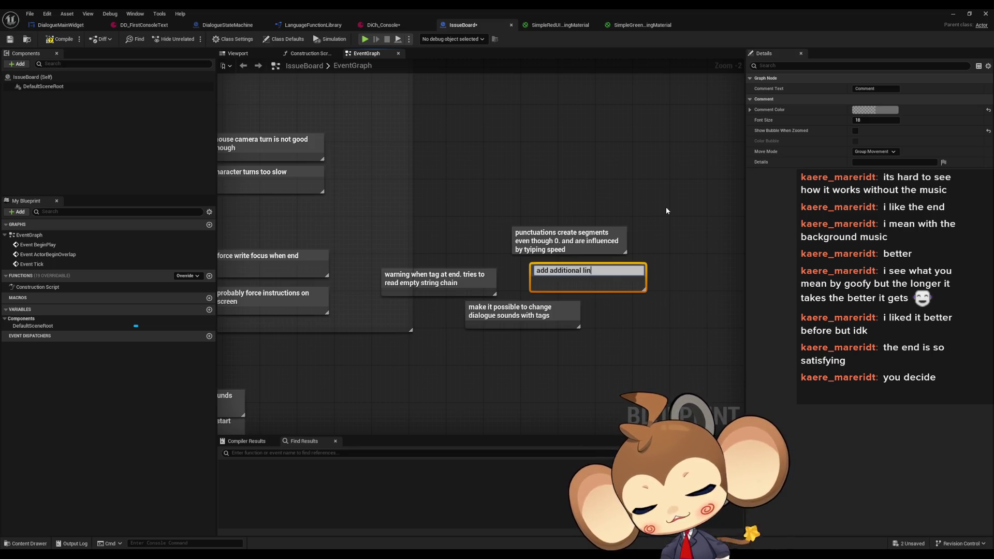
pyautogui.write('es to morph')
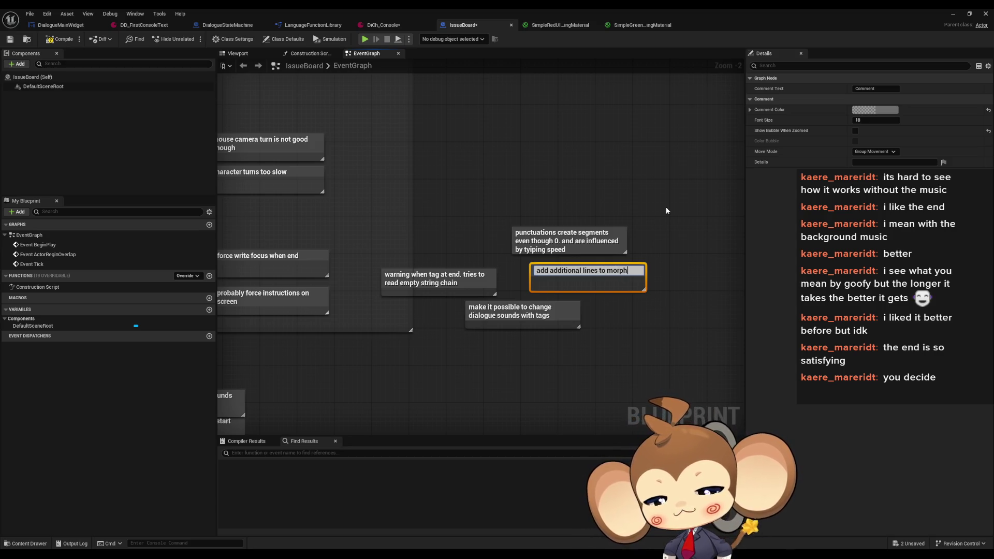
pyautogui.write('ing so we h')
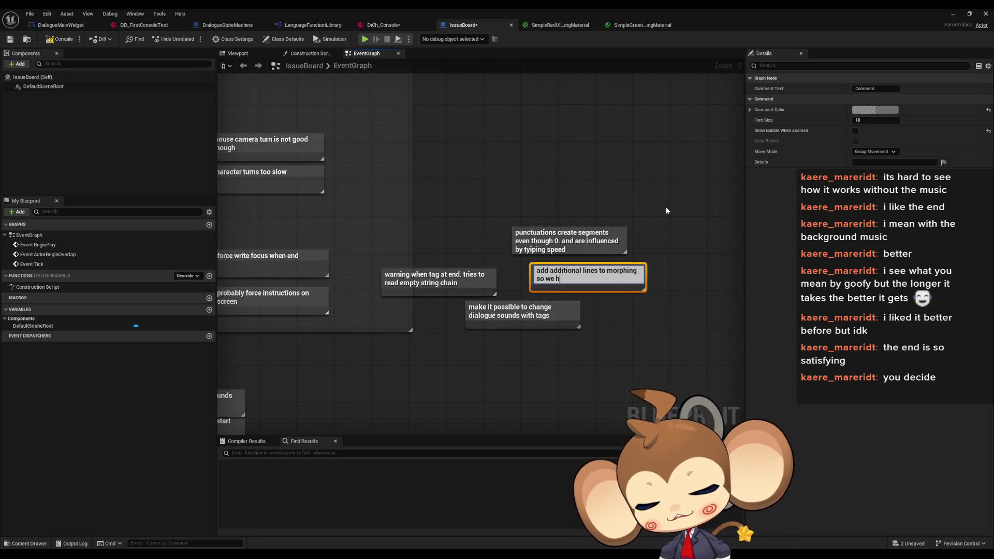
pyautogui.write('ave enough so')
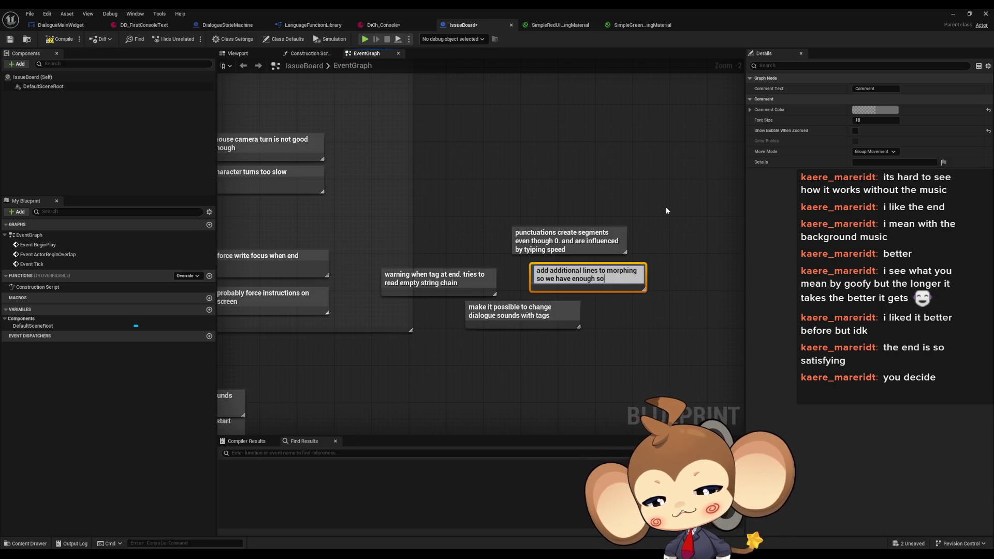
pyautogui.write('und q')
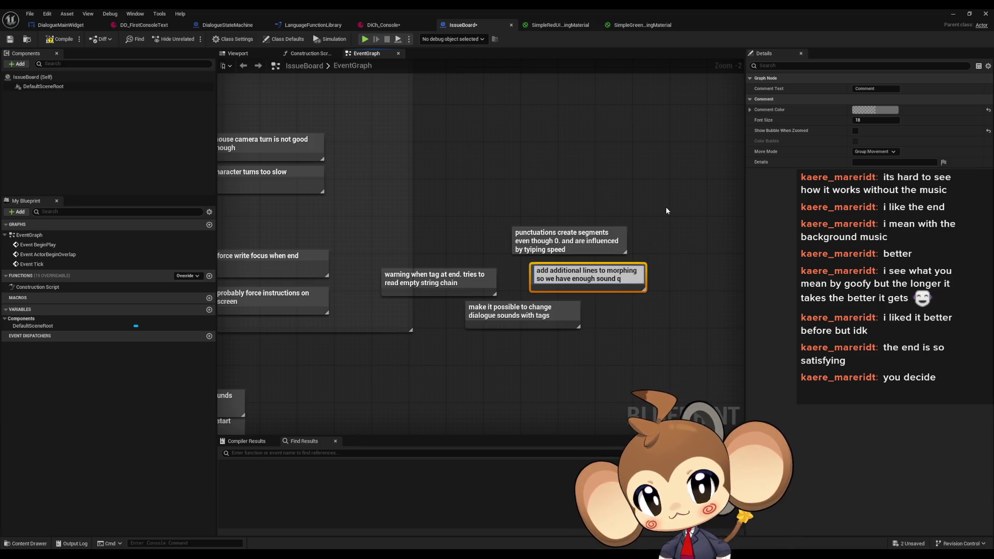
pyautogui.press('Return')
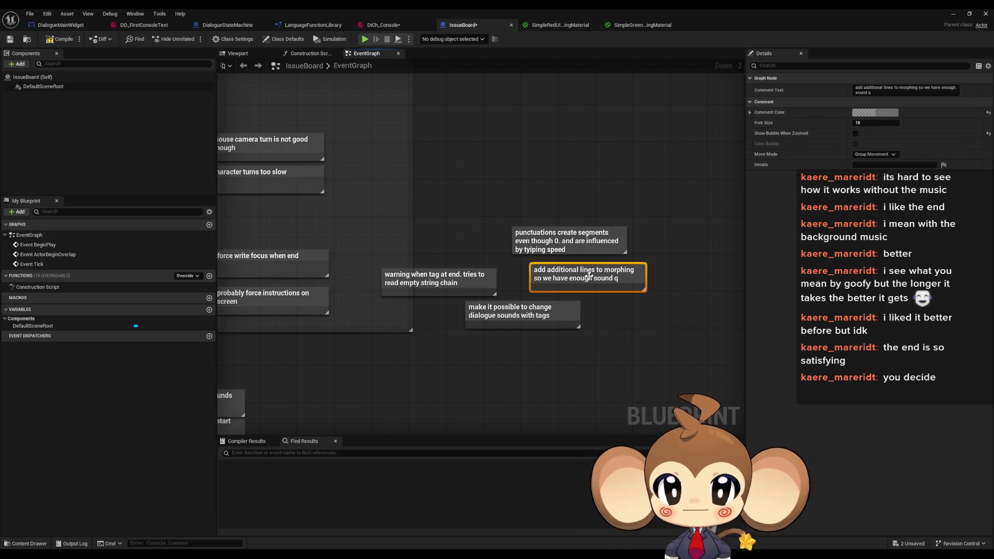
pyautogui.press('F2')
pyautogui.press('End')
pyautogui.write("'s")
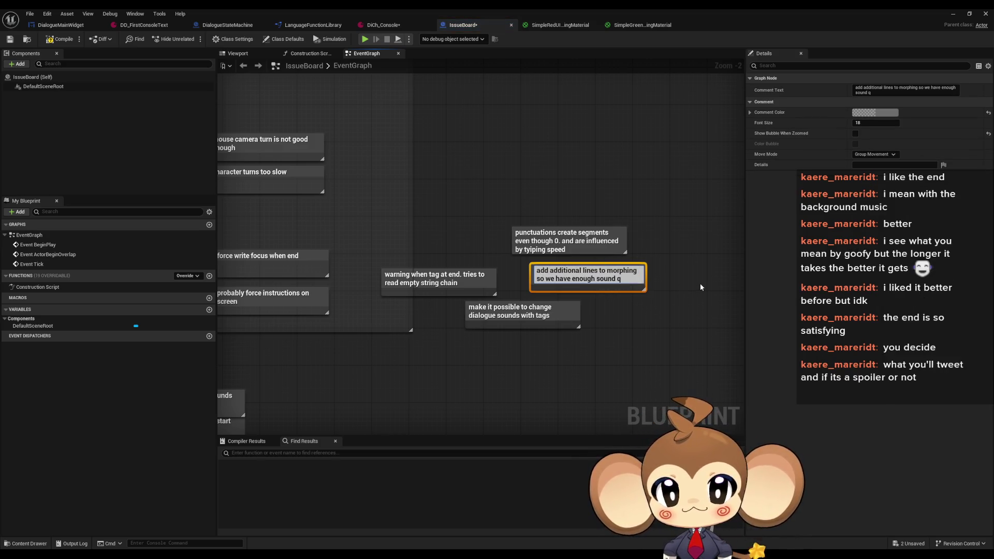
pyautogui.press('Return')
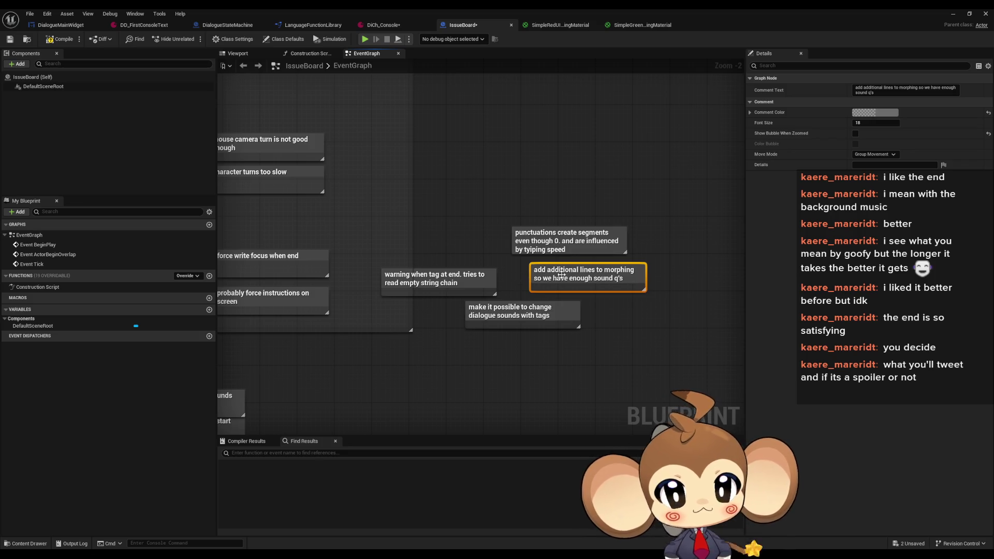
pyautogui.moveTo(560, 272); pyautogui.dragTo(541, 267)
pyautogui.click(620, 177)
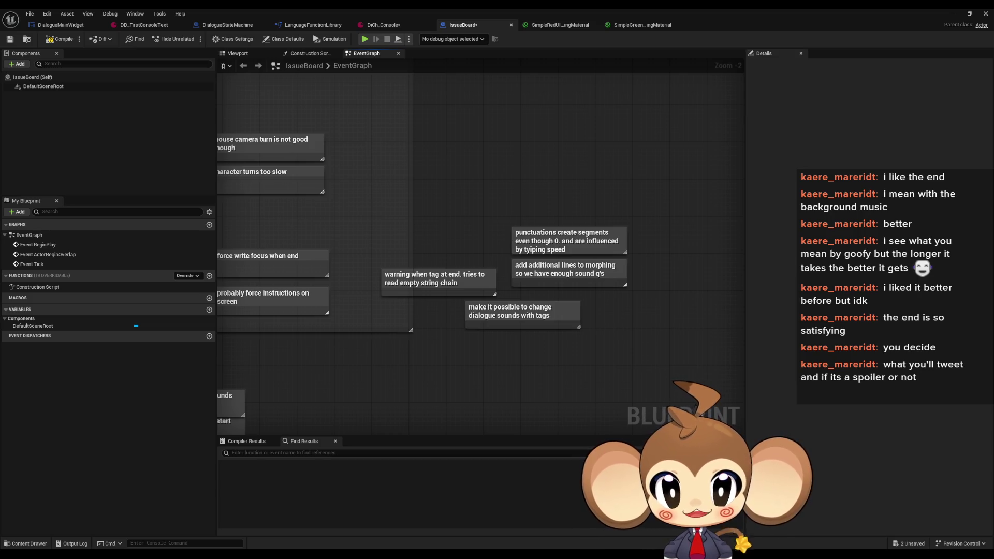
pyautogui.moveTo(450, 220)
pyautogui.mouseDown()
pyautogui.moveTo(653, 314)
pyautogui.moveTo(648, 331)
pyautogui.mouseUp()
pyautogui.scroll(-3, 644, 337)
pyautogui.click(644, 349)
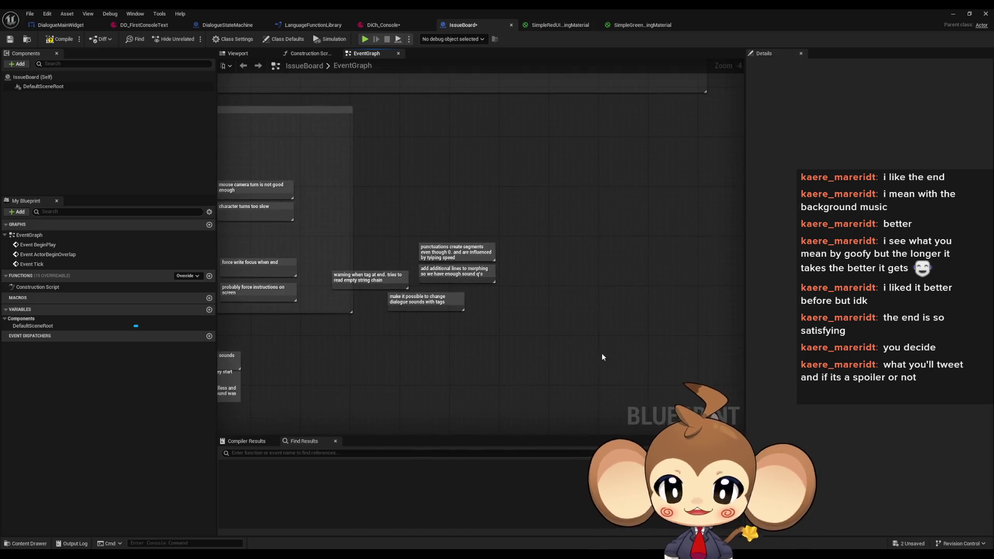
pyautogui.scroll(3, 605, 356)
pyautogui.moveTo(605, 356); pyautogui.dragTo(713, 395)
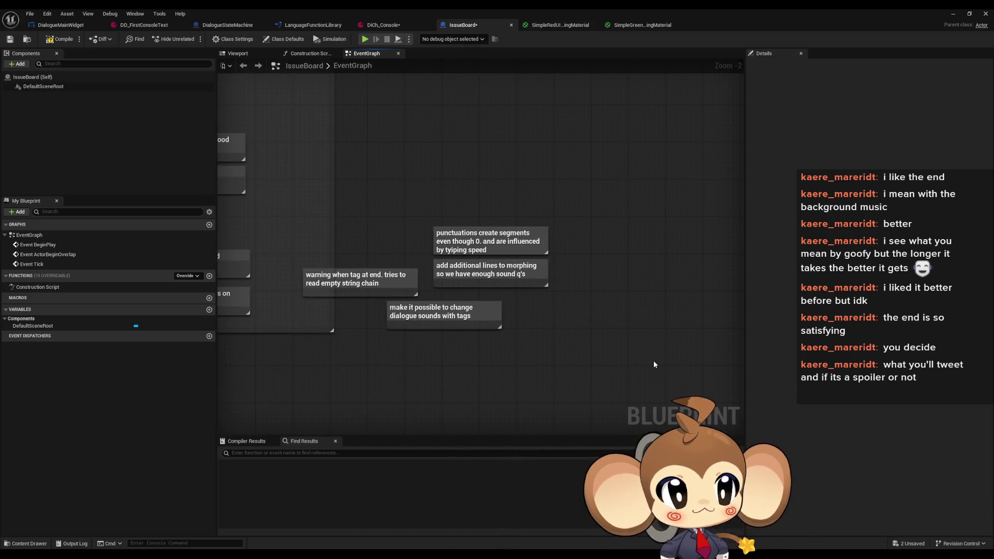